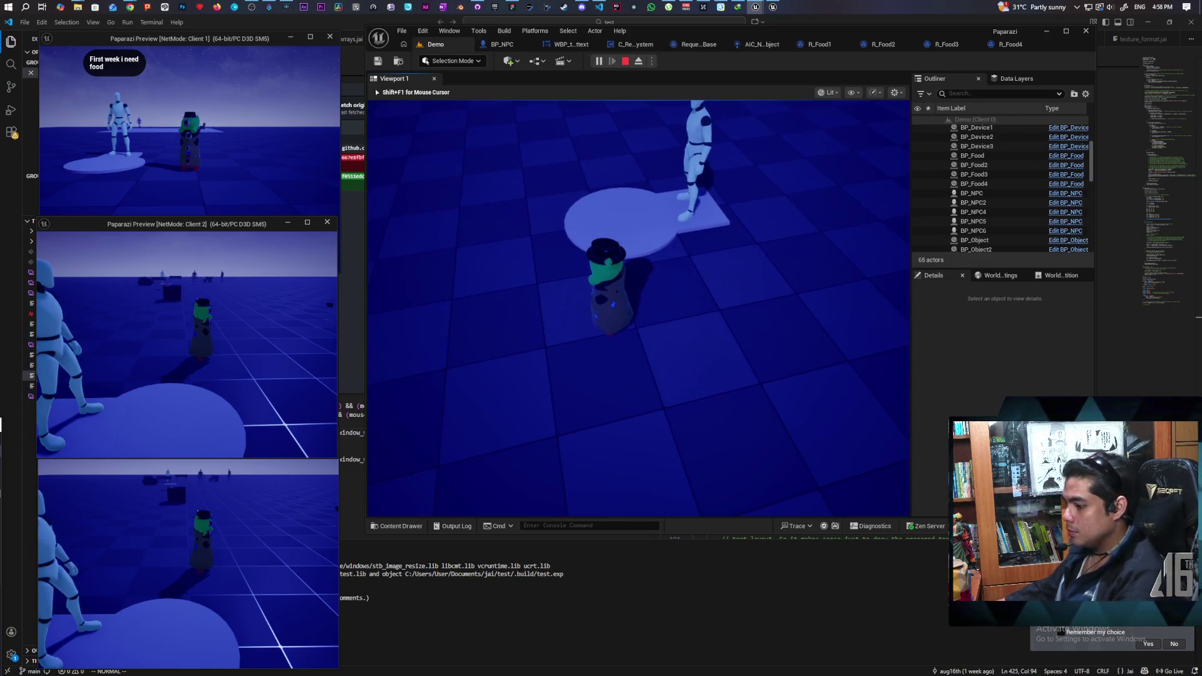
- Stop the multi-client play test and bring the YouTube video tab in Chrome to the front
key("Escape")
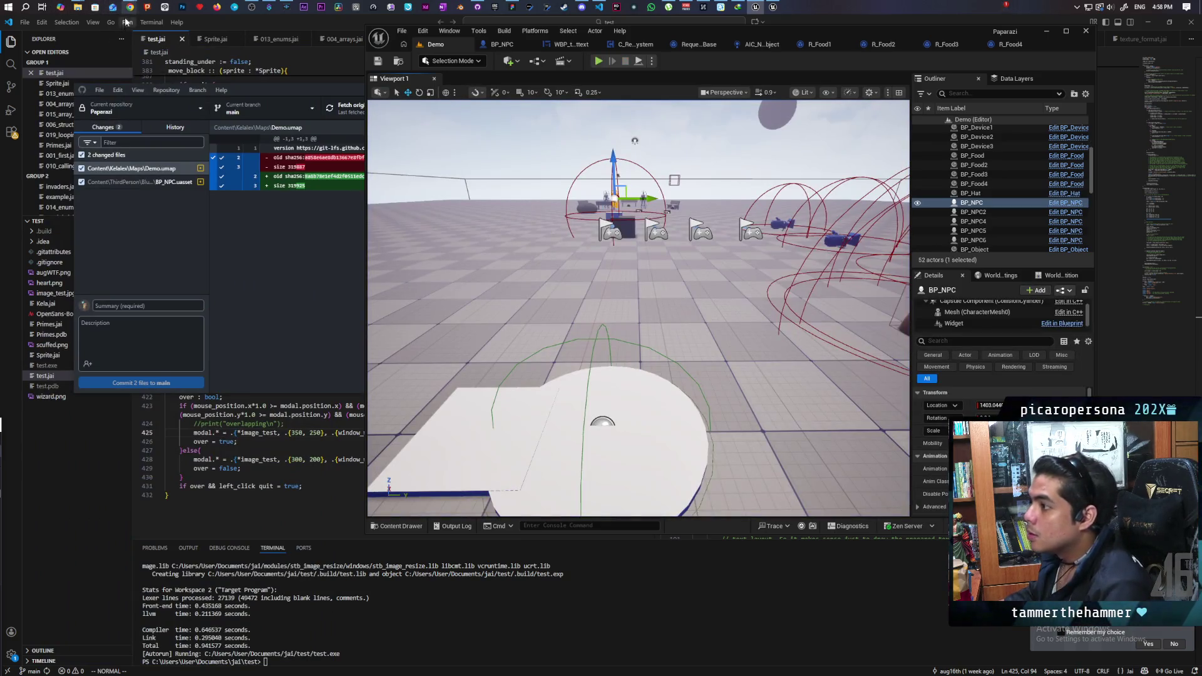
mouse_move(136, 6)
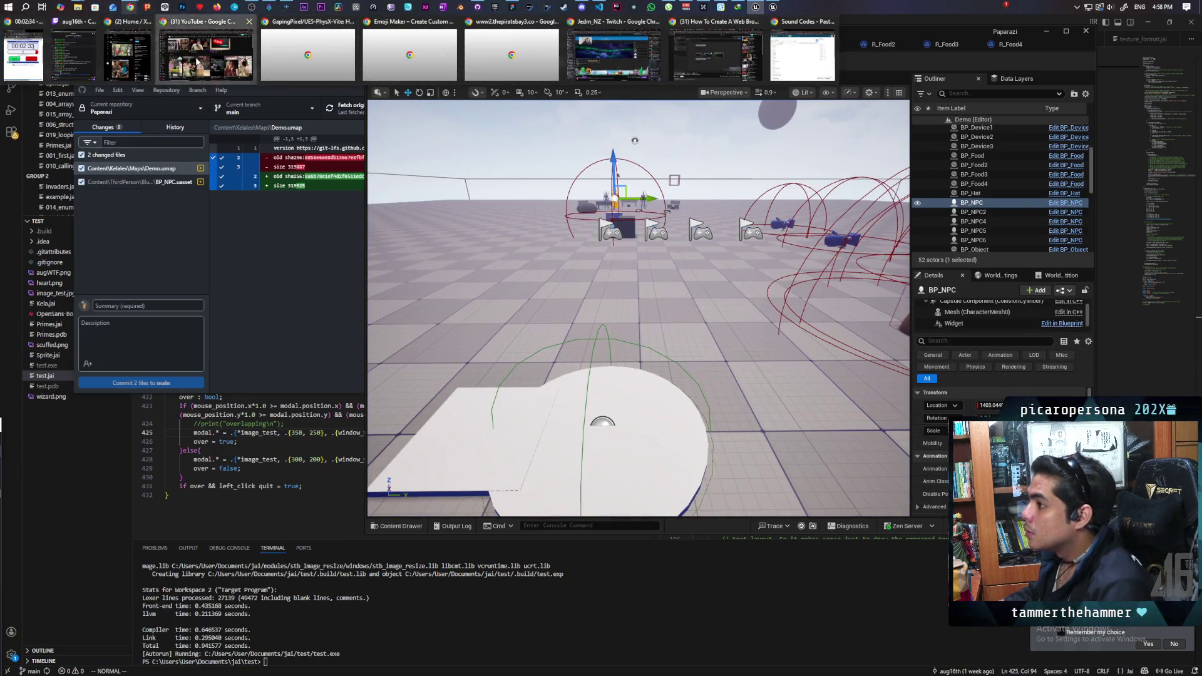
left_click(286, 25)
left_click(286, 25)
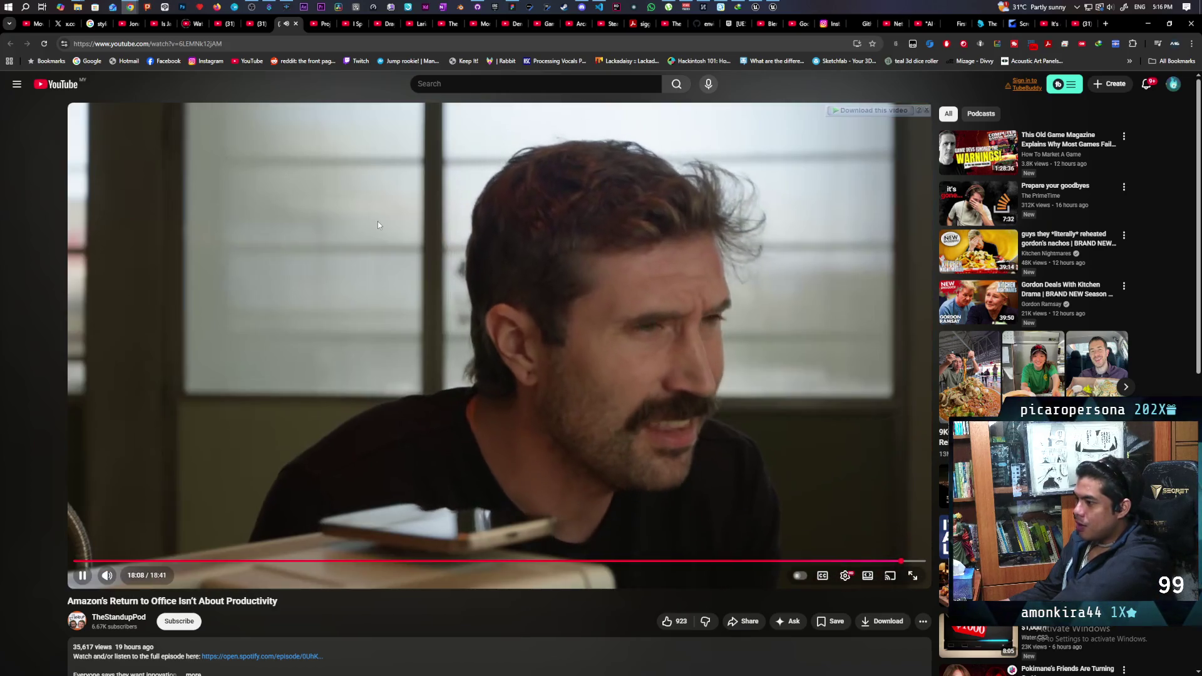
- Pause the YouTube video at 18:09 and return to the Unreal Editor
left_click(411, 227)
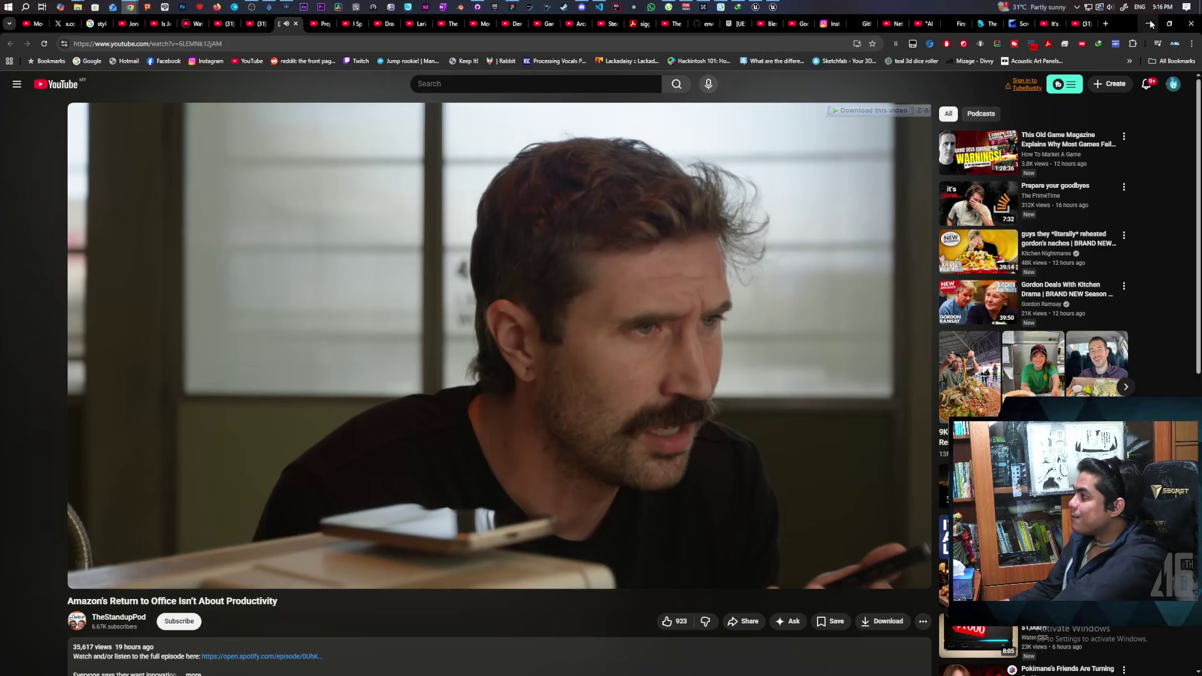
key("alt+Tab")
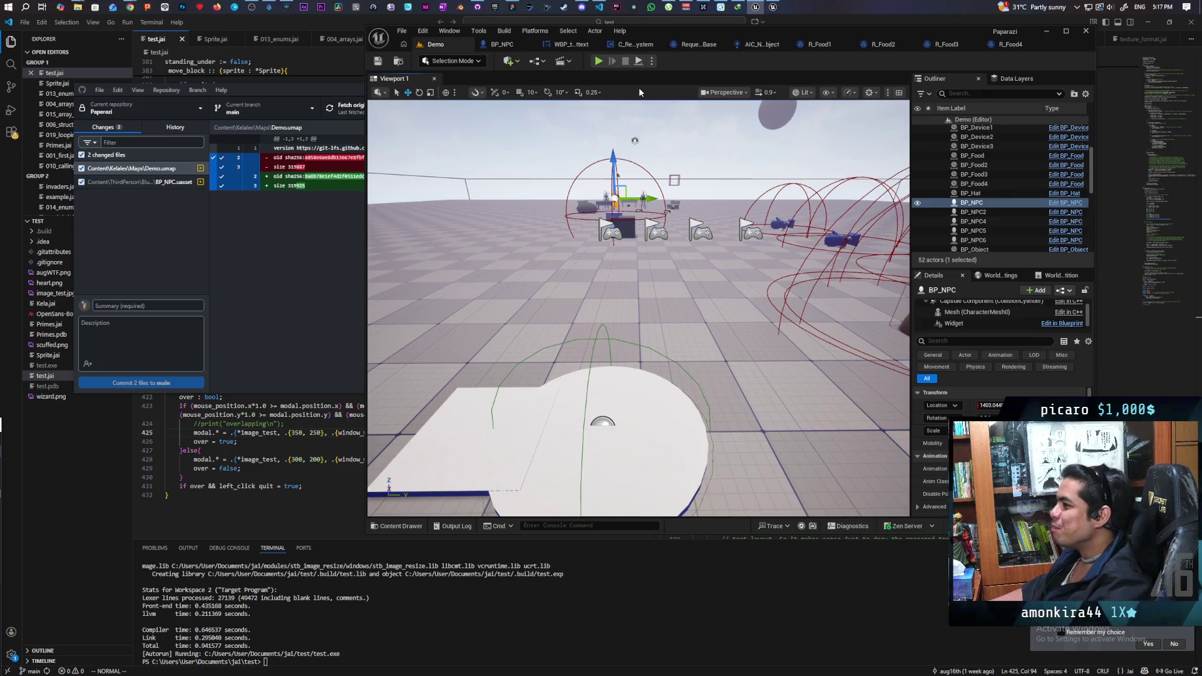
- Start a multi-client play test and walk the player up to the NPCs to trigger 'First week i need food'
left_click(600, 61)
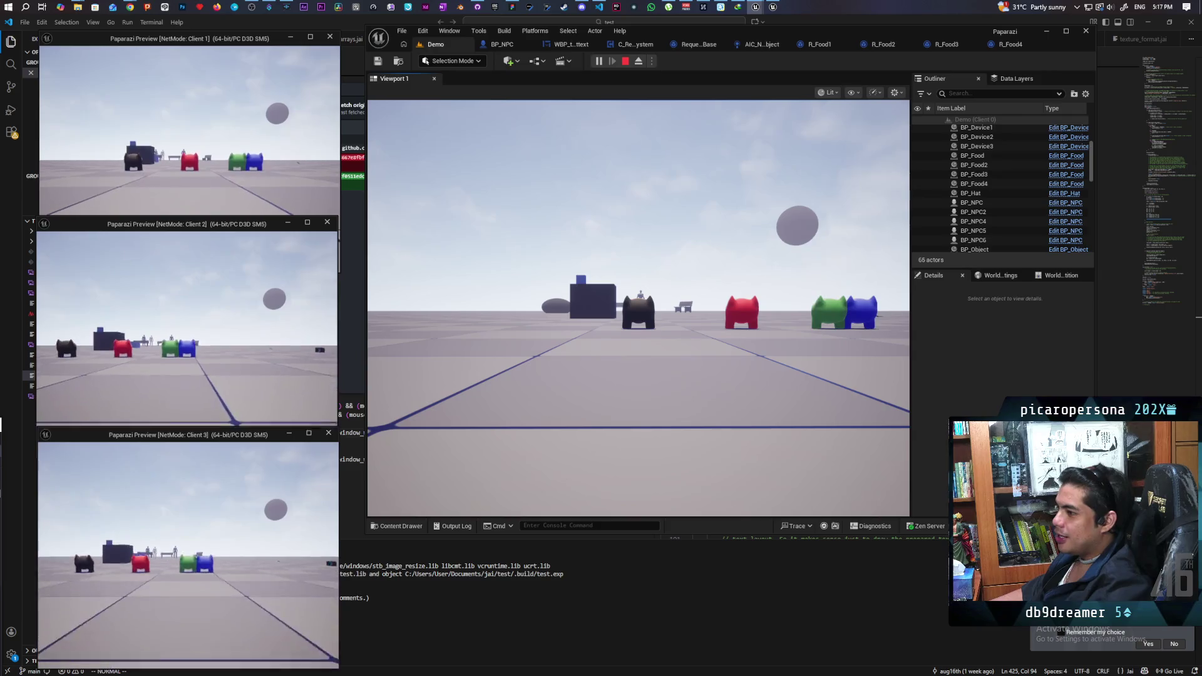
left_click(655, 269)
key("w")
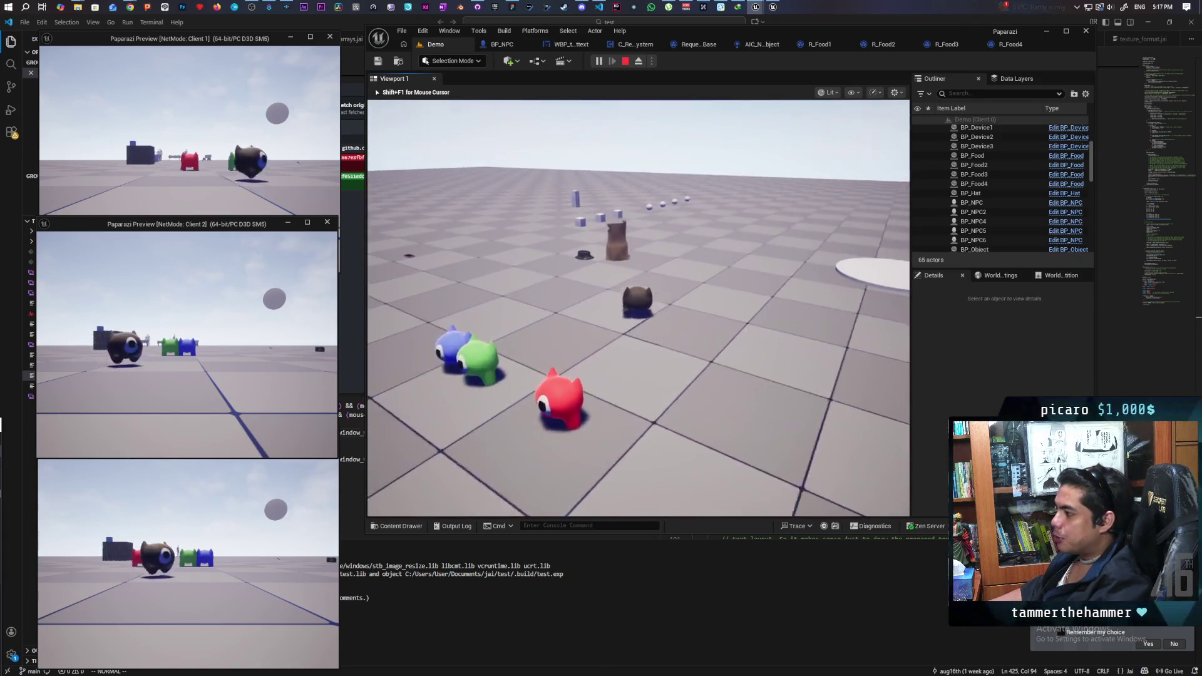
key("w")
key("w")
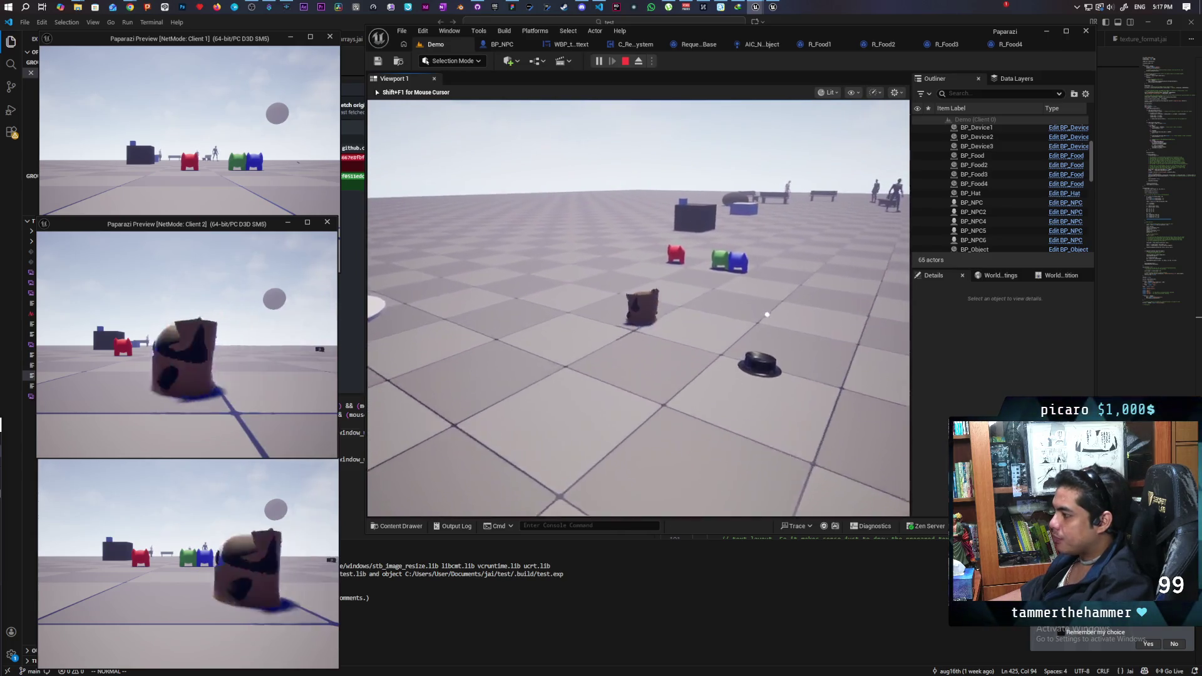
key("w")
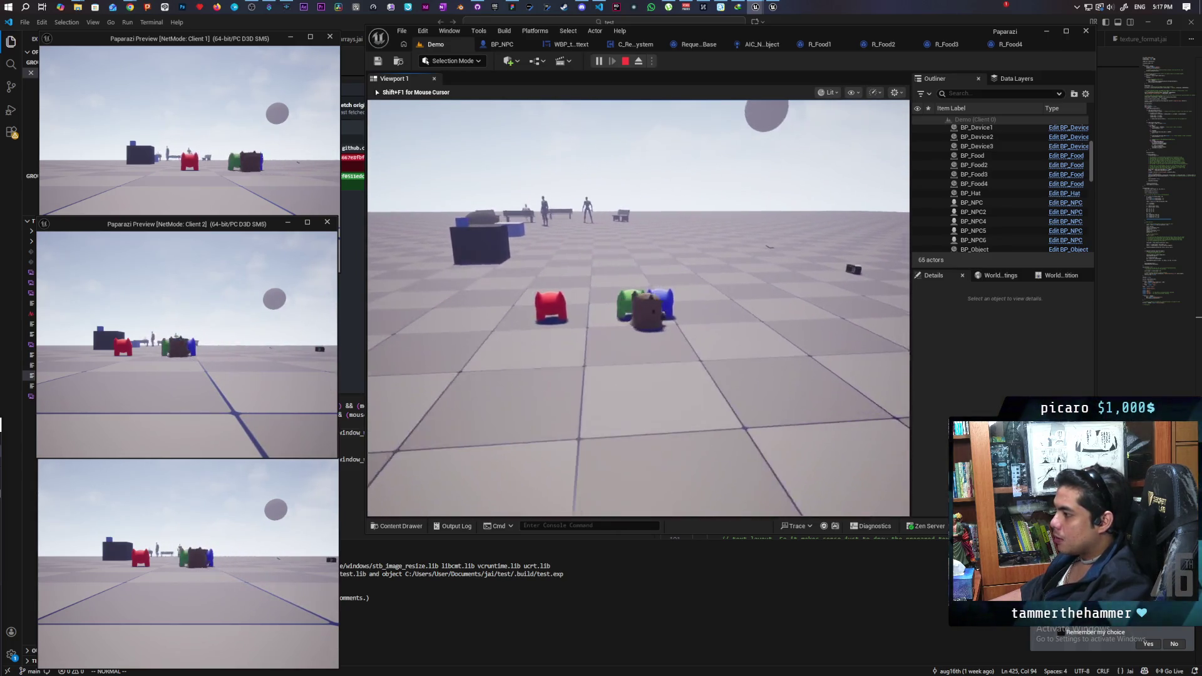
key("w")
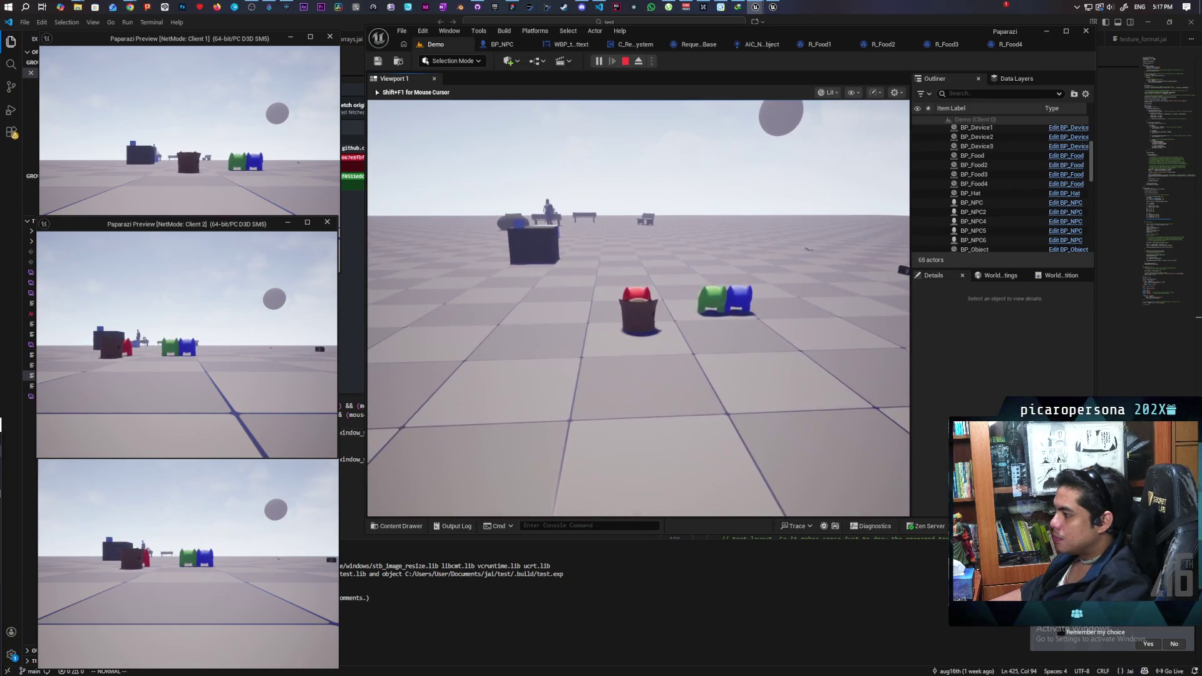
key("w")
key("w")
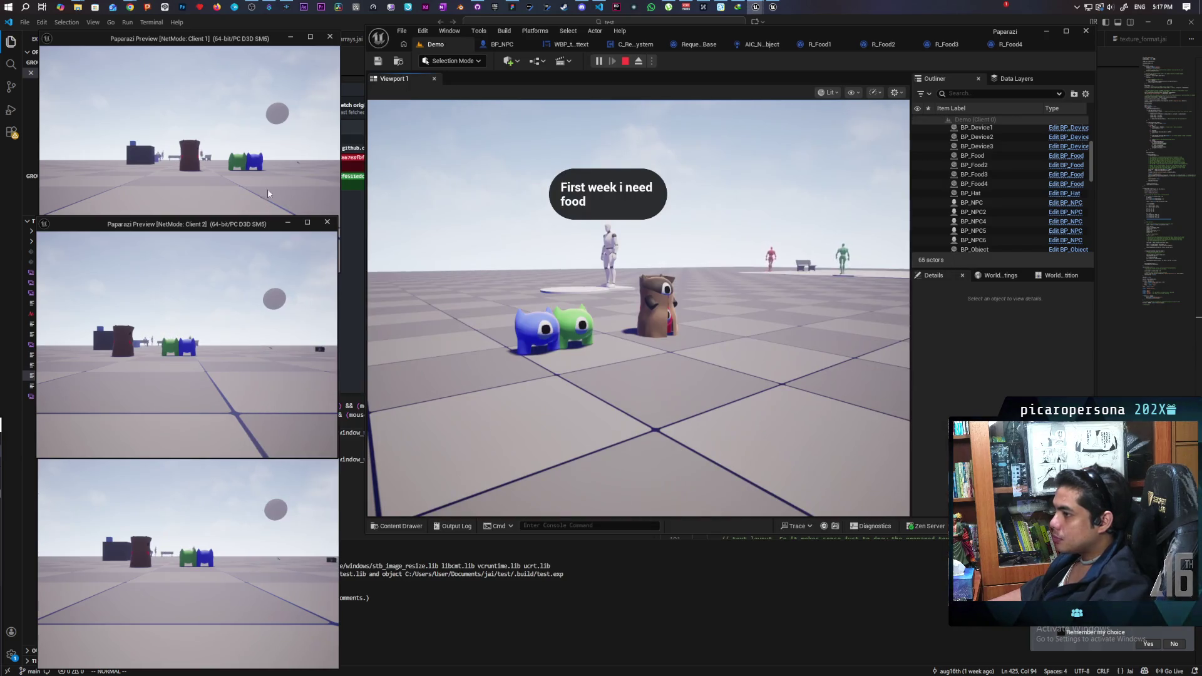
- Take control of Client 1 and walk it past the NPCs to the blue box
left_click(267, 197)
key("w")
key("w")
key("w")
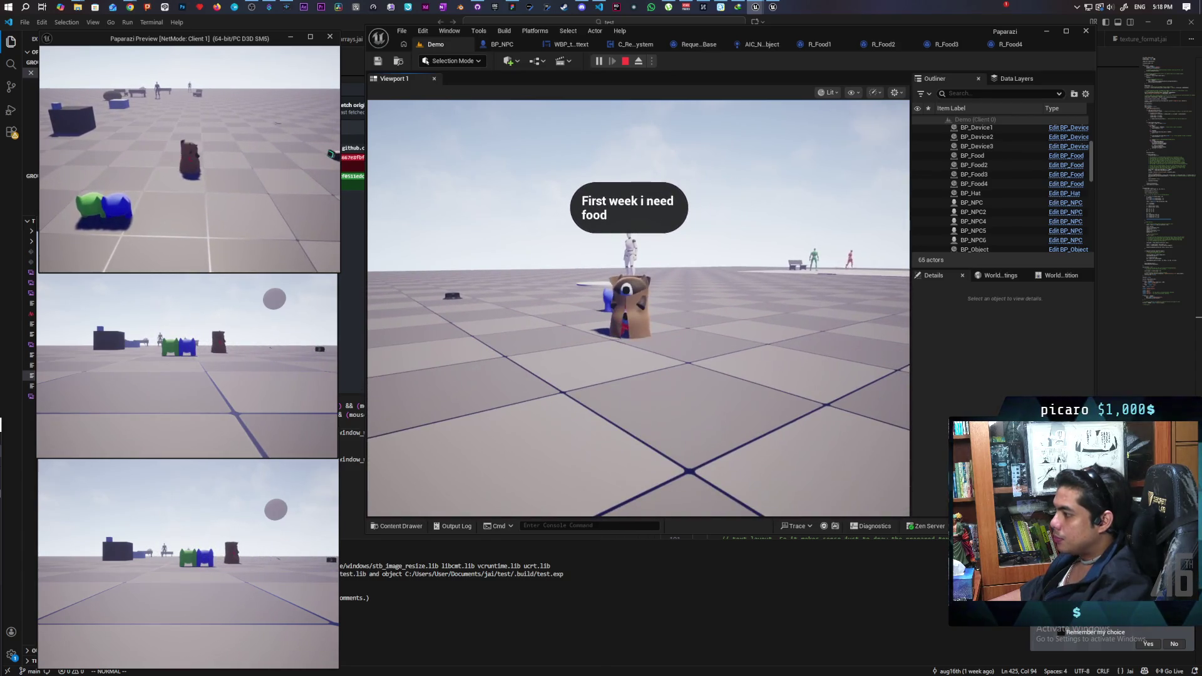
key("w")
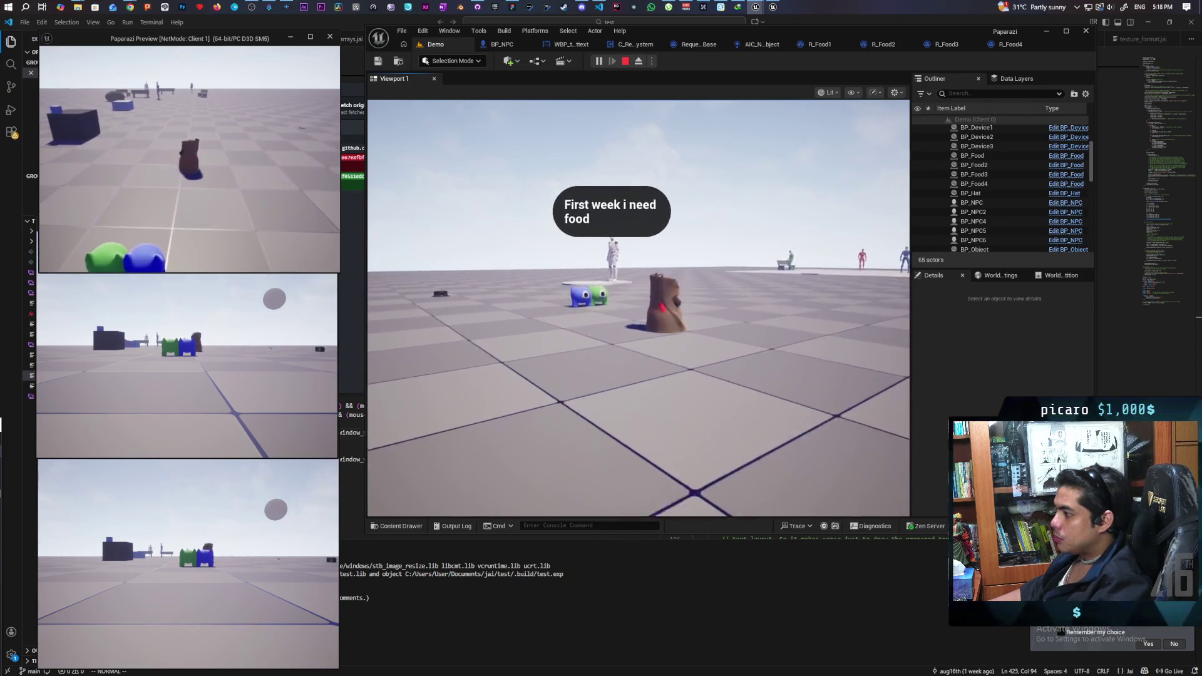
key("w")
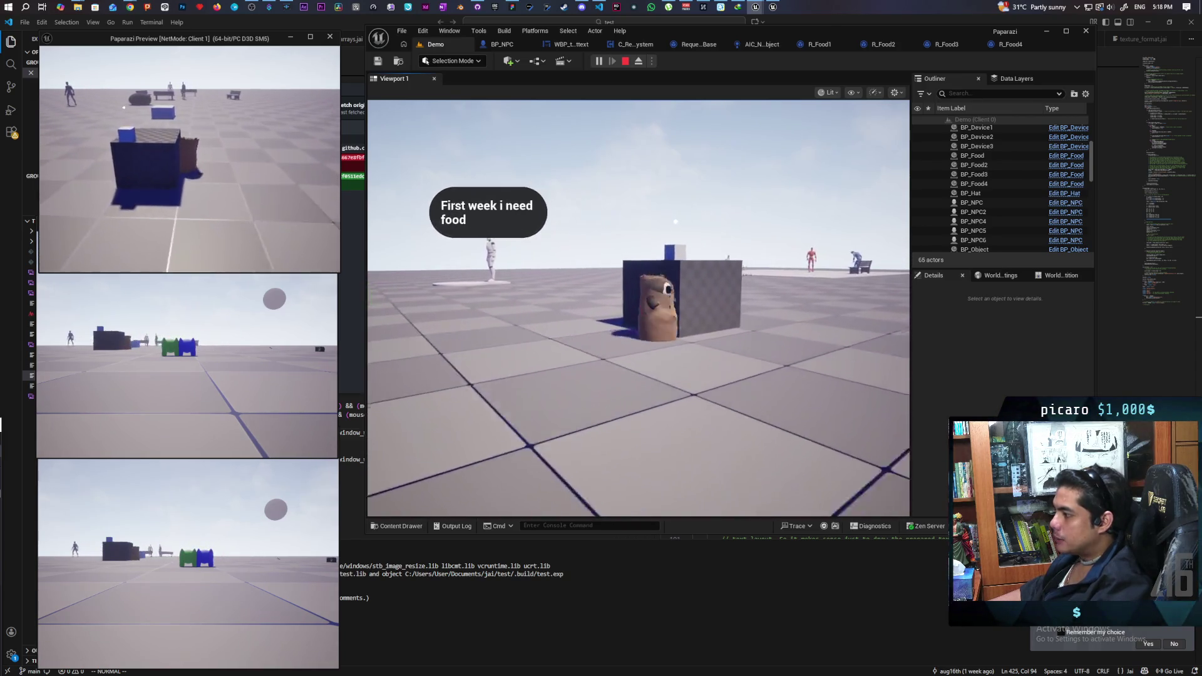
key("w")
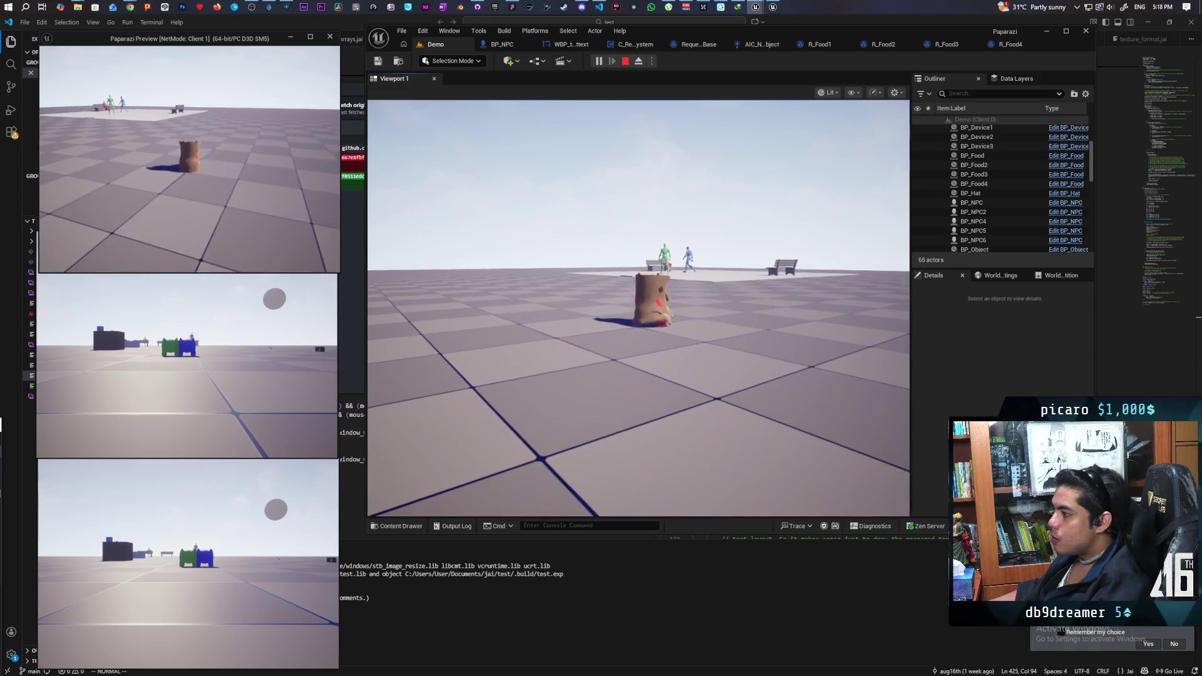
- Switch to the second client preview window, then stop the play session
key("alt+Tab")
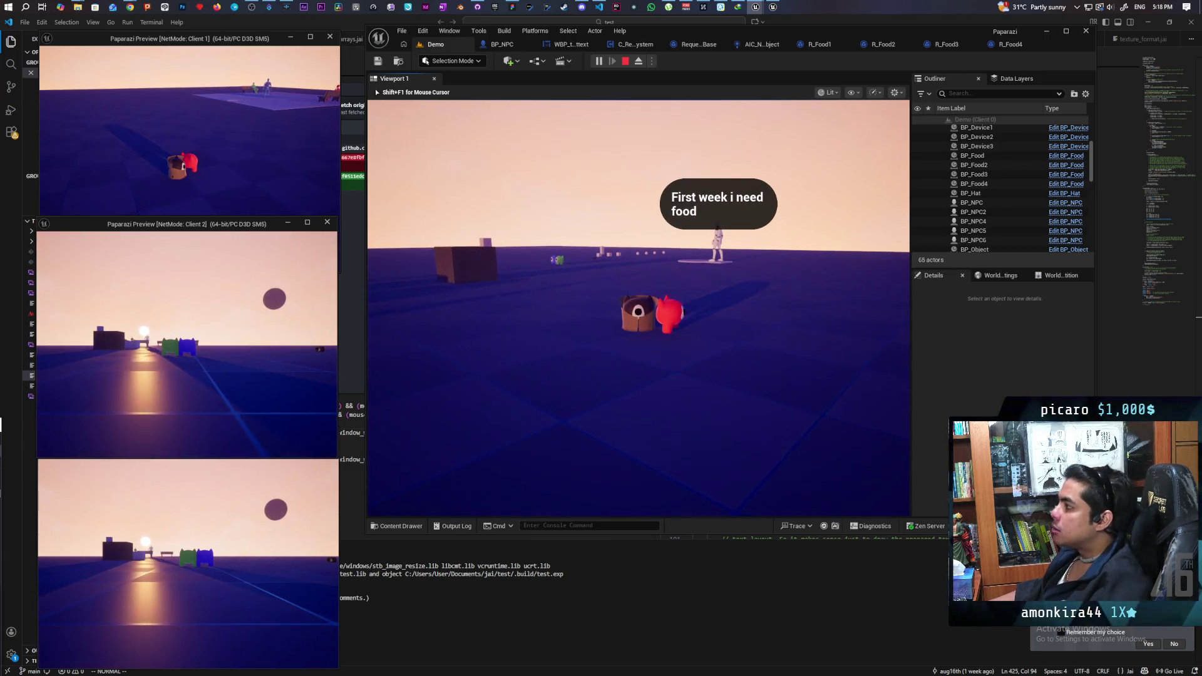
key("Escape")
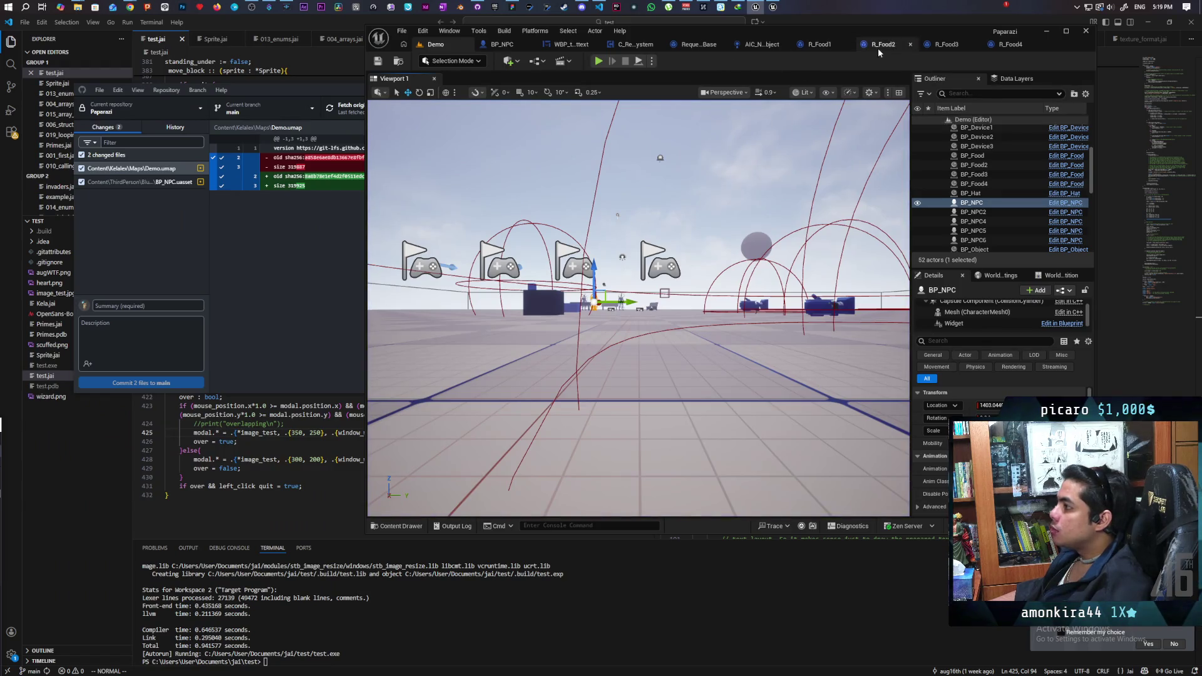
- Close the R_Food1 to R_Food4 asset editor tabs
left_click(847, 44)
left_click(846, 44)
left_click(868, 44)
left_click(912, 44)
middle_click(944, 46)
- Open BP_ThirdPersonCharacter from the ThirdPerson/Blueprints folder
left_click(550, 46)
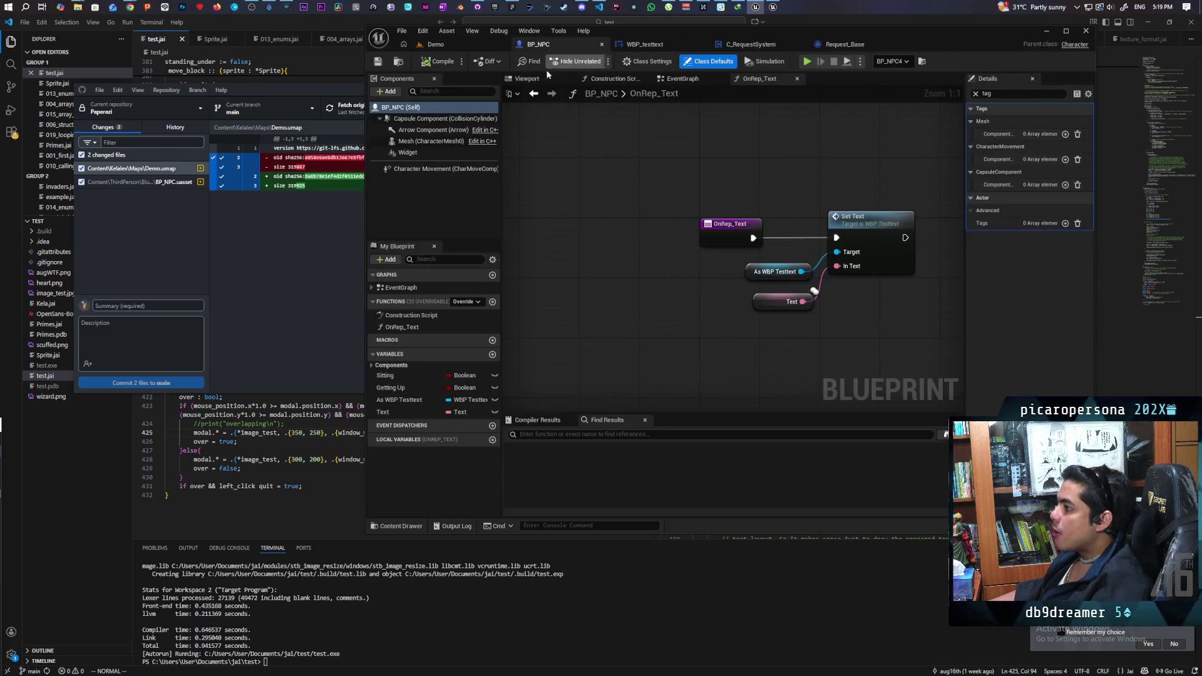
left_click(397, 63)
left_click(689, 411)
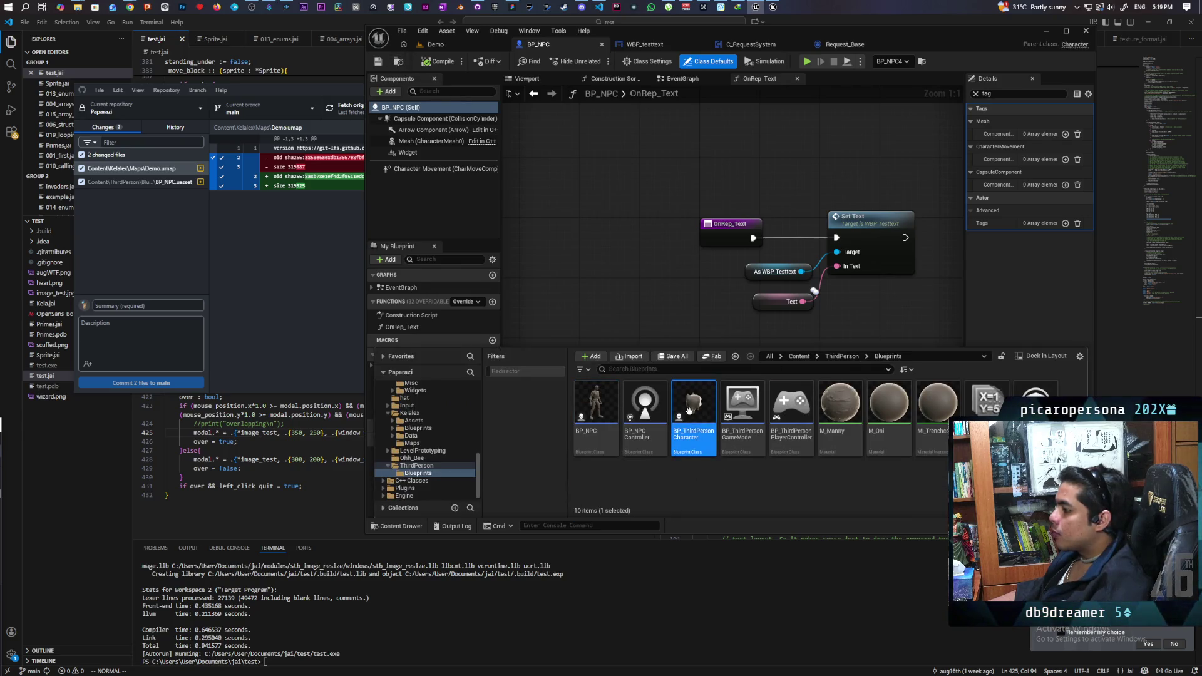
double_click(709, 426)
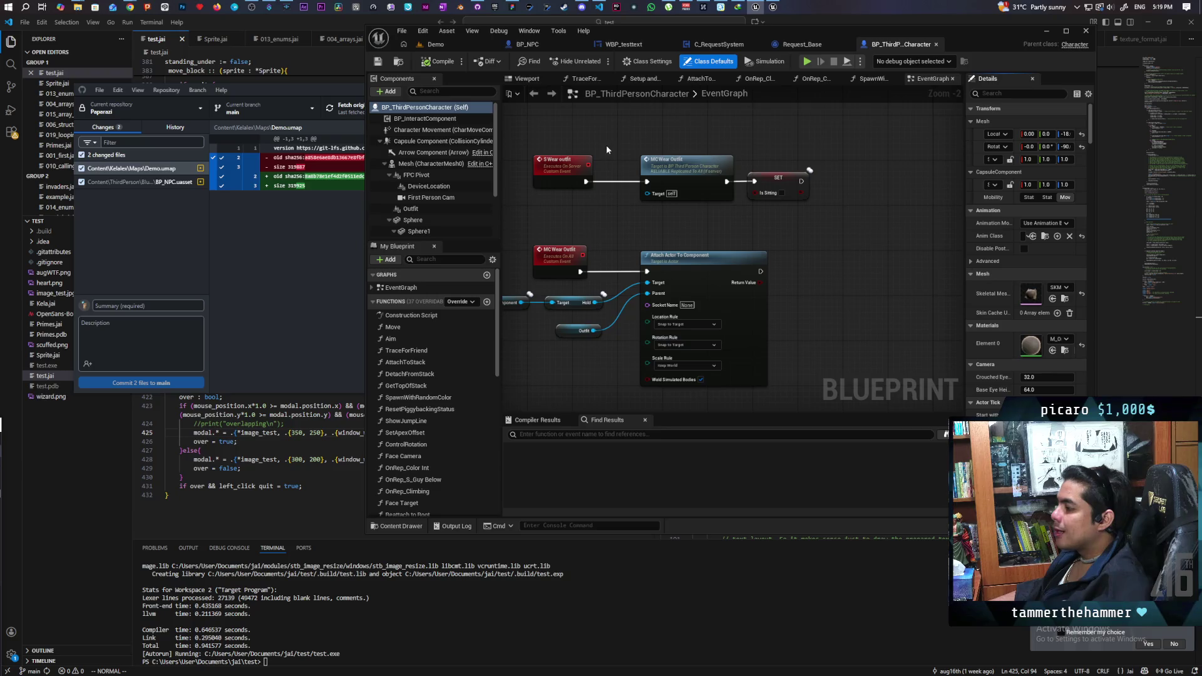
- Survey the EventGraph's Init, Camera Aiming and Movement Input comment groups
mouse_move(605, 209)
left_mouse_down()
mouse_move(720, 203)
mouse_move(648, 198)
left_mouse_up()
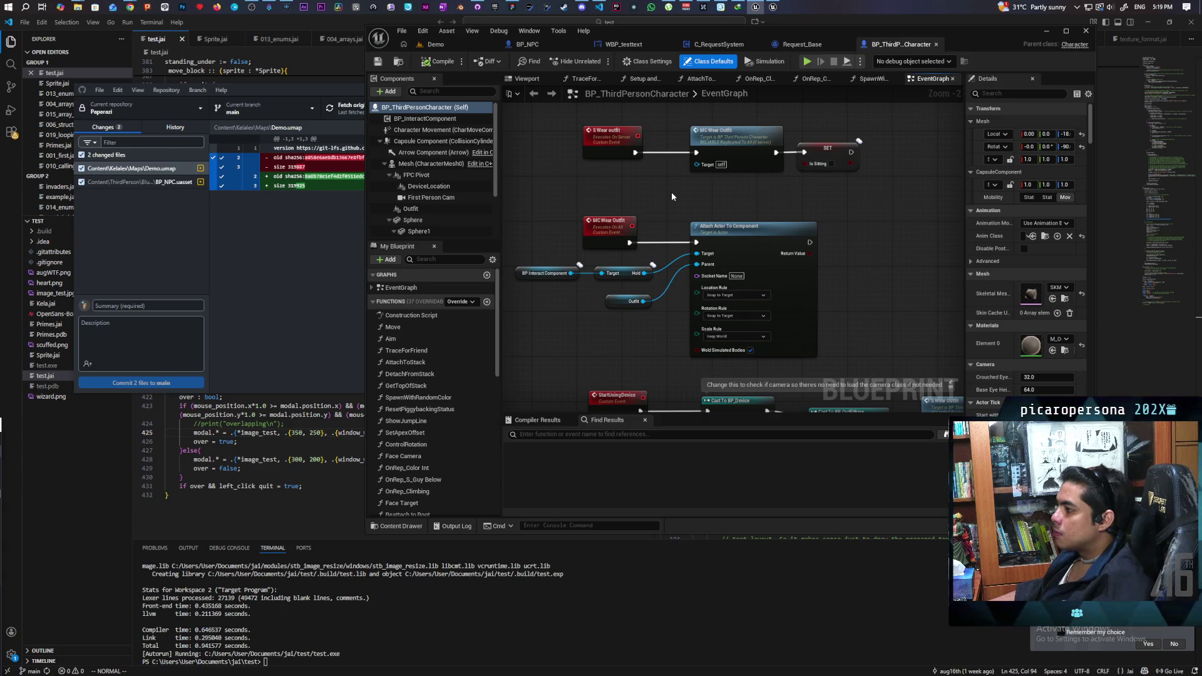
scroll(671, 196, "down", 6)
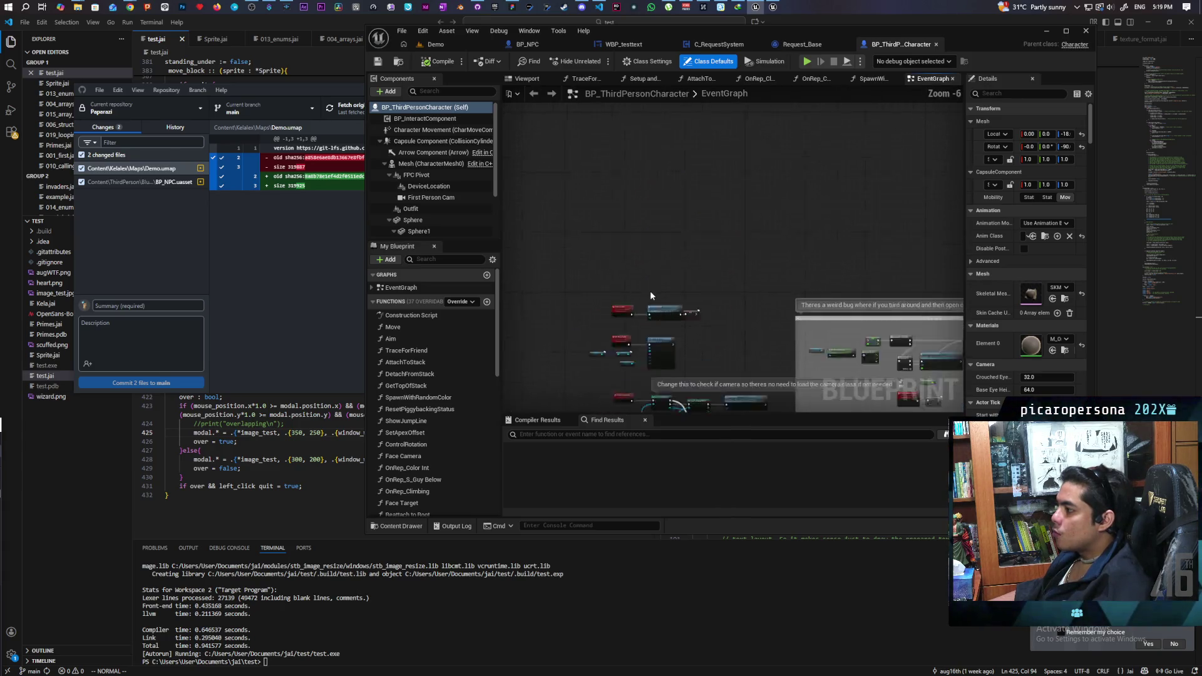
mouse_move(806, 136)
left_mouse_down()
mouse_move(580, 268)
mouse_move(745, 153)
mouse_move(918, 132)
left_mouse_up()
scroll(675, 224, "up", 4)
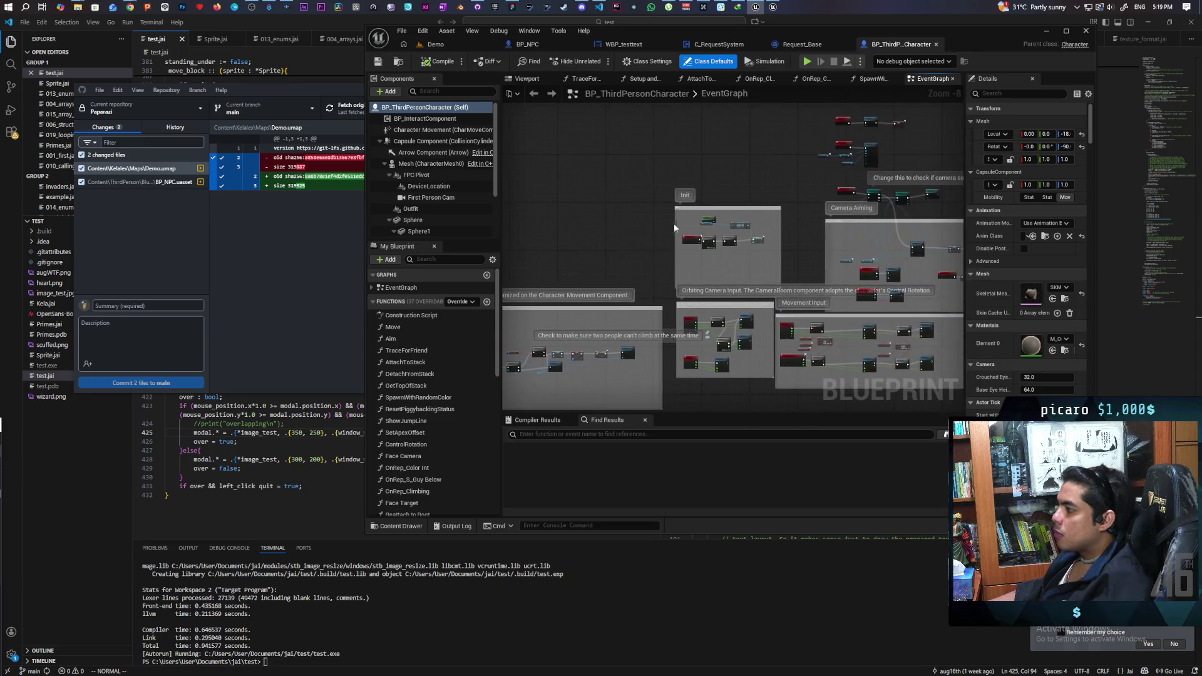
scroll(675, 229, "up", 1)
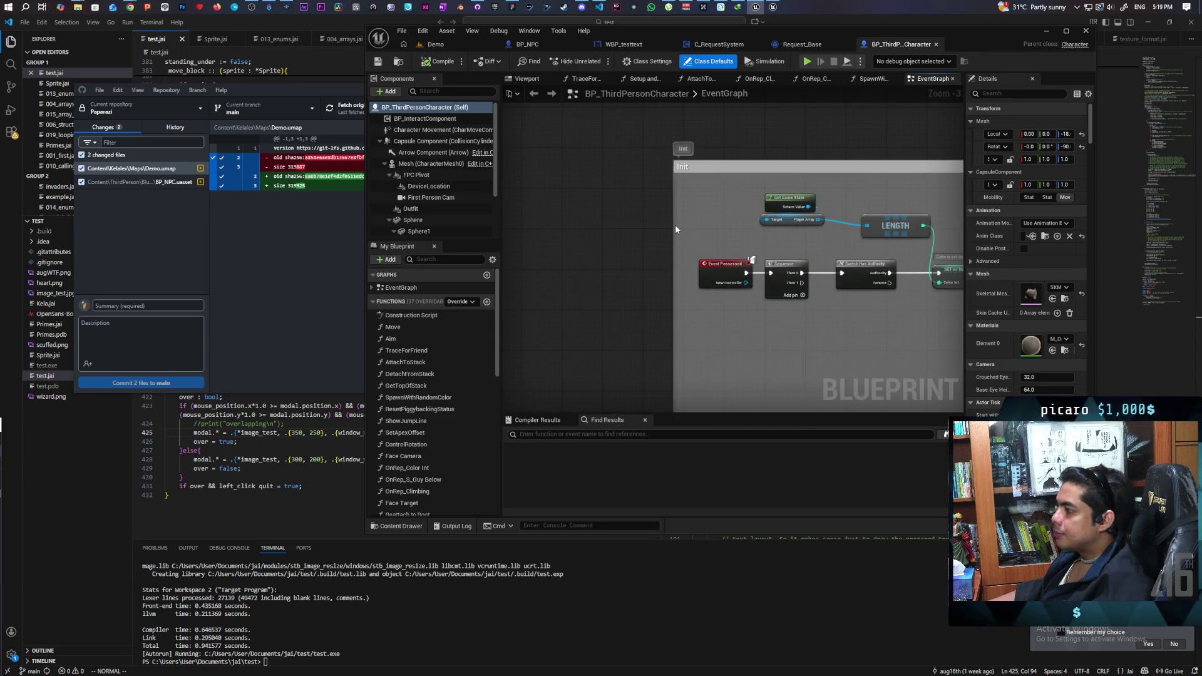
scroll(675, 230, "down", 1)
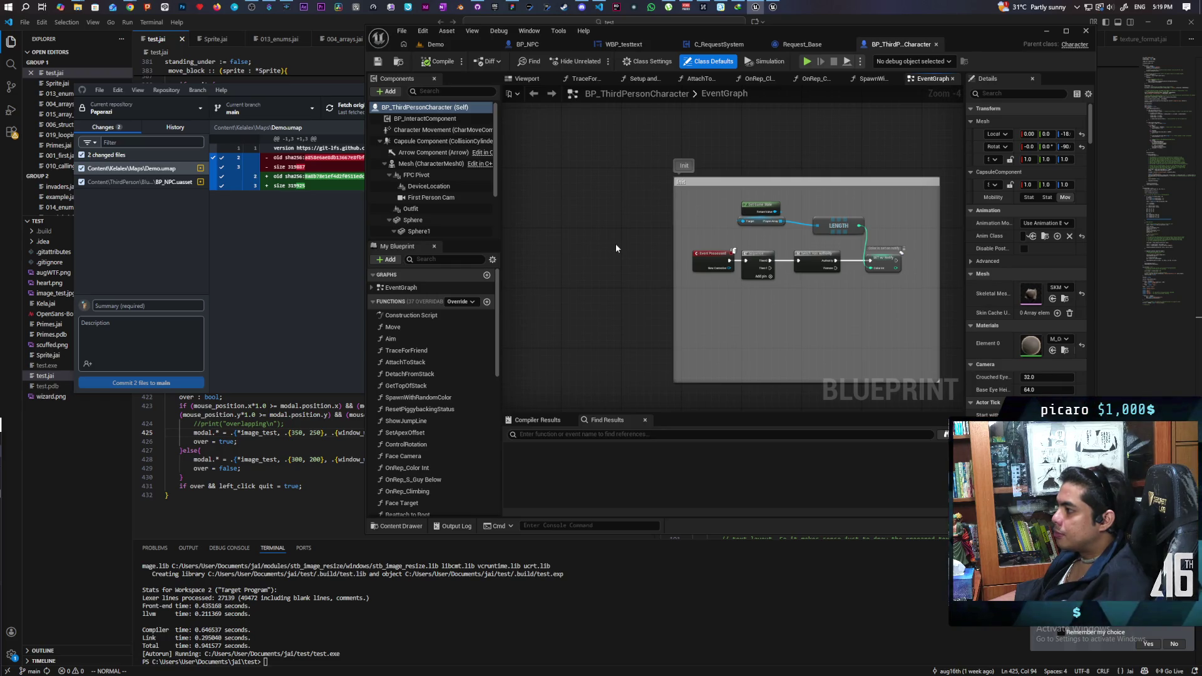
mouse_move(618, 244)
left_mouse_down()
mouse_move(652, 233)
mouse_move(663, 209)
mouse_move(775, 174)
mouse_move(744, 166)
left_mouse_up()
scroll(726, 183, "down", 5)
left_click_drag(865, 148, 647, 224)
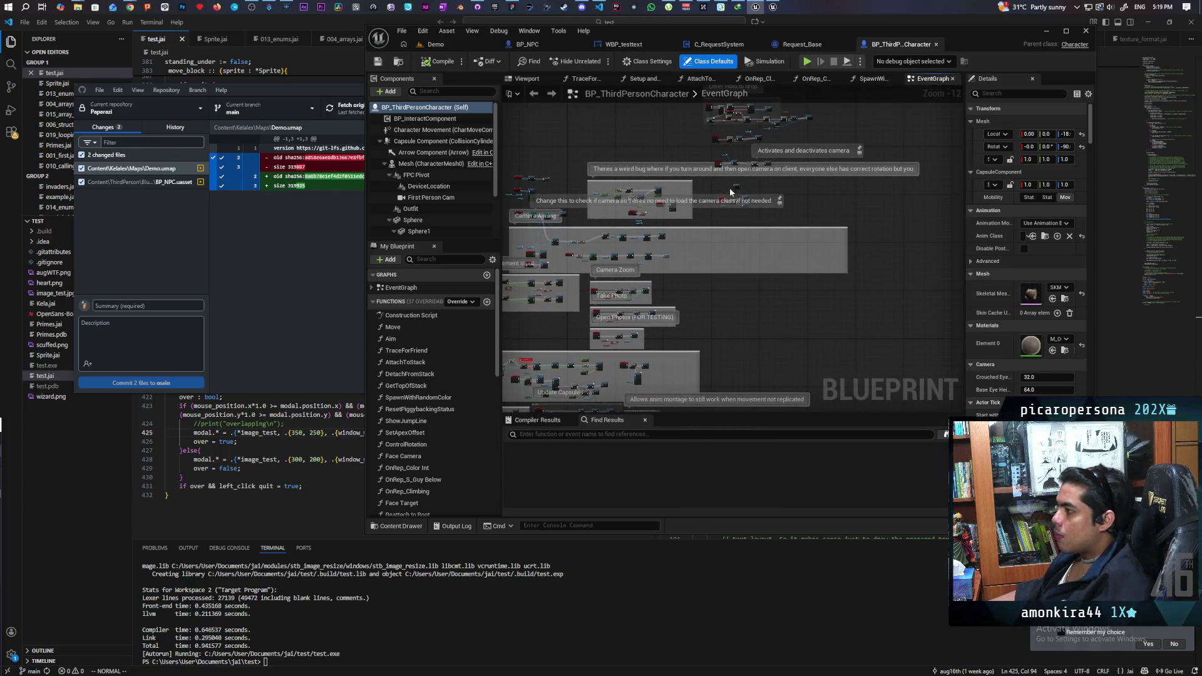
left_click_drag(731, 139, 851, 108)
scroll(694, 200, "up", 9)
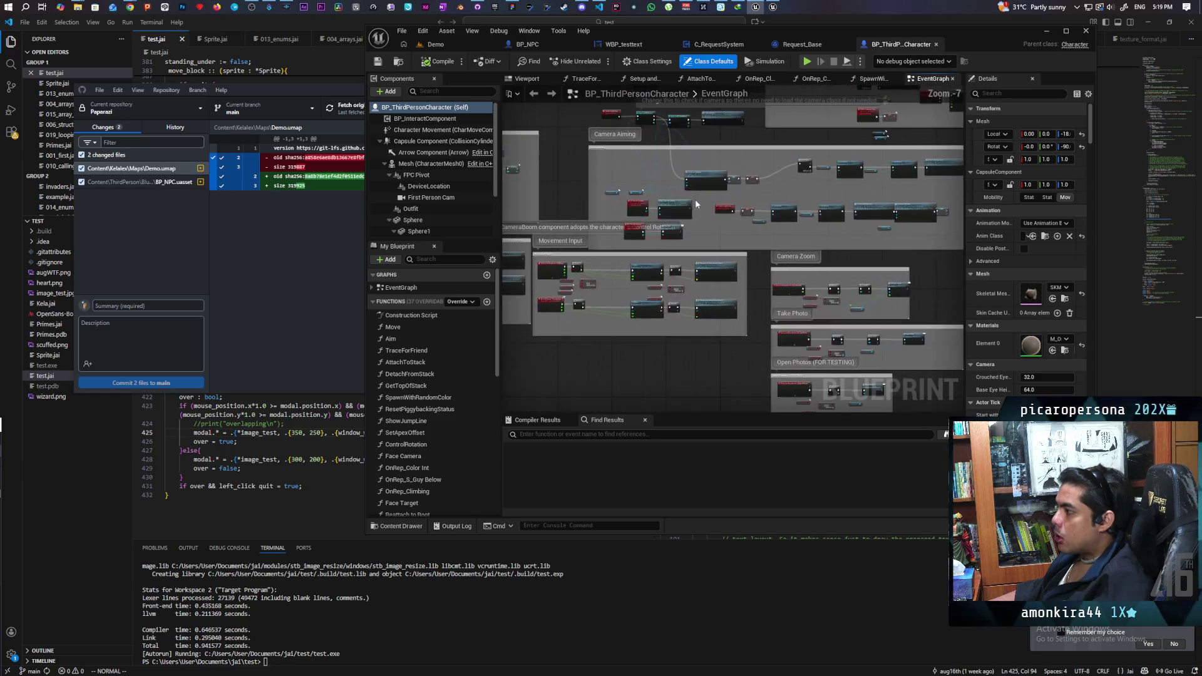
- Centre and select the camera Set Active nodes with their camera references
mouse_move(749, 224)
left_mouse_down()
mouse_move(644, 236)
mouse_move(665, 234)
left_mouse_up()
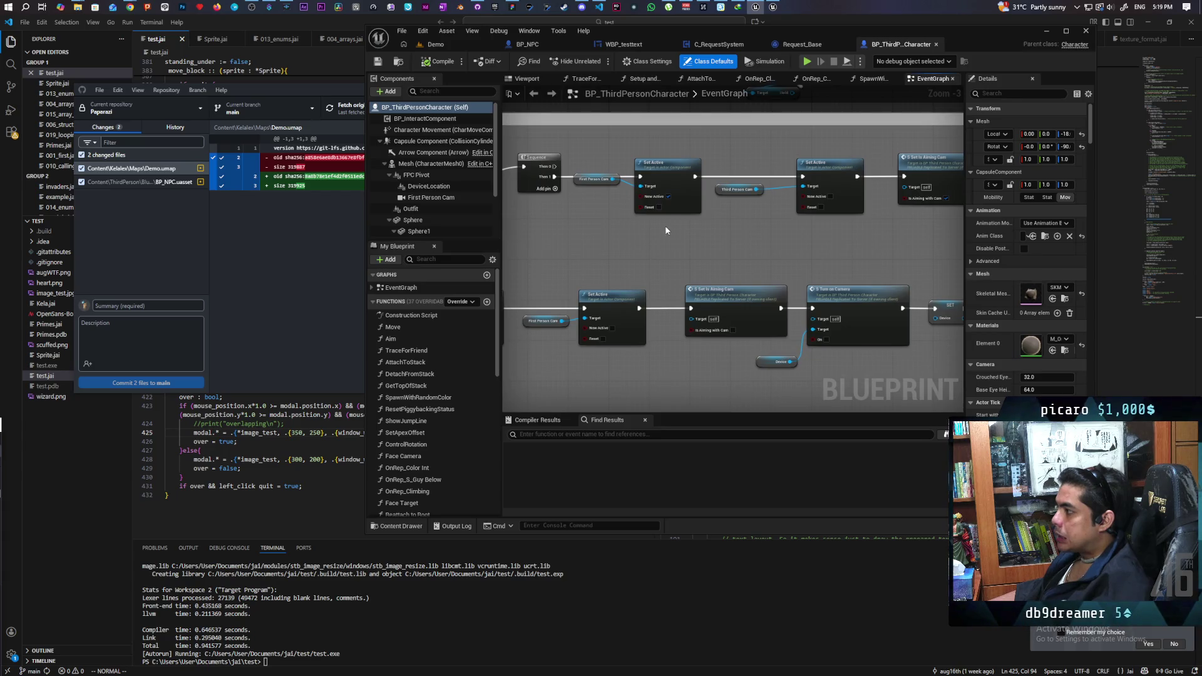
mouse_move(707, 230)
left_mouse_down()
mouse_move(694, 234)
mouse_move(726, 233)
left_mouse_up()
left_click_drag(551, 157, 788, 229)
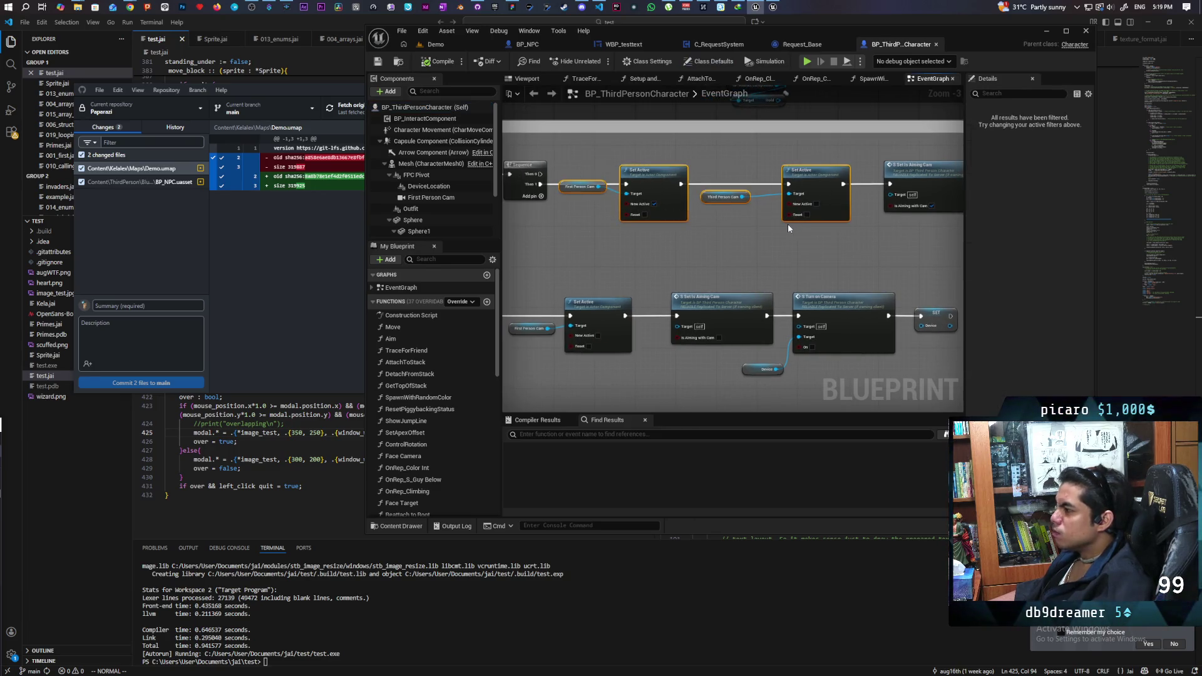
scroll(788, 229, "down", 6)
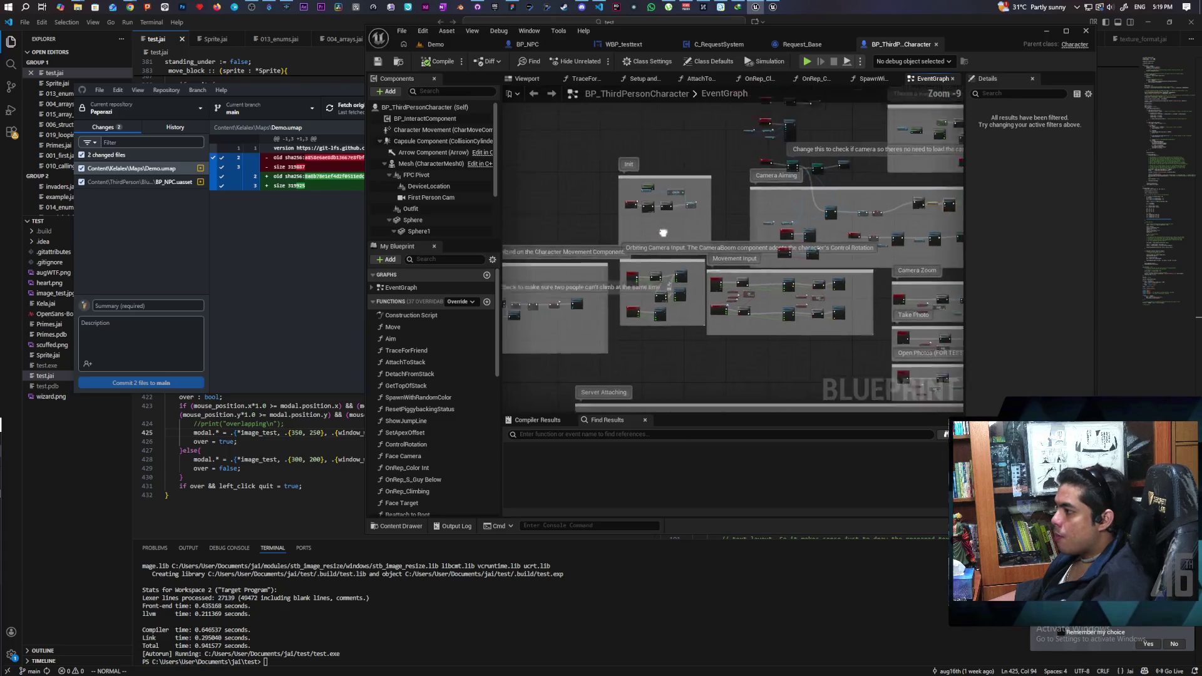
left_click_drag(674, 250, 327, 329)
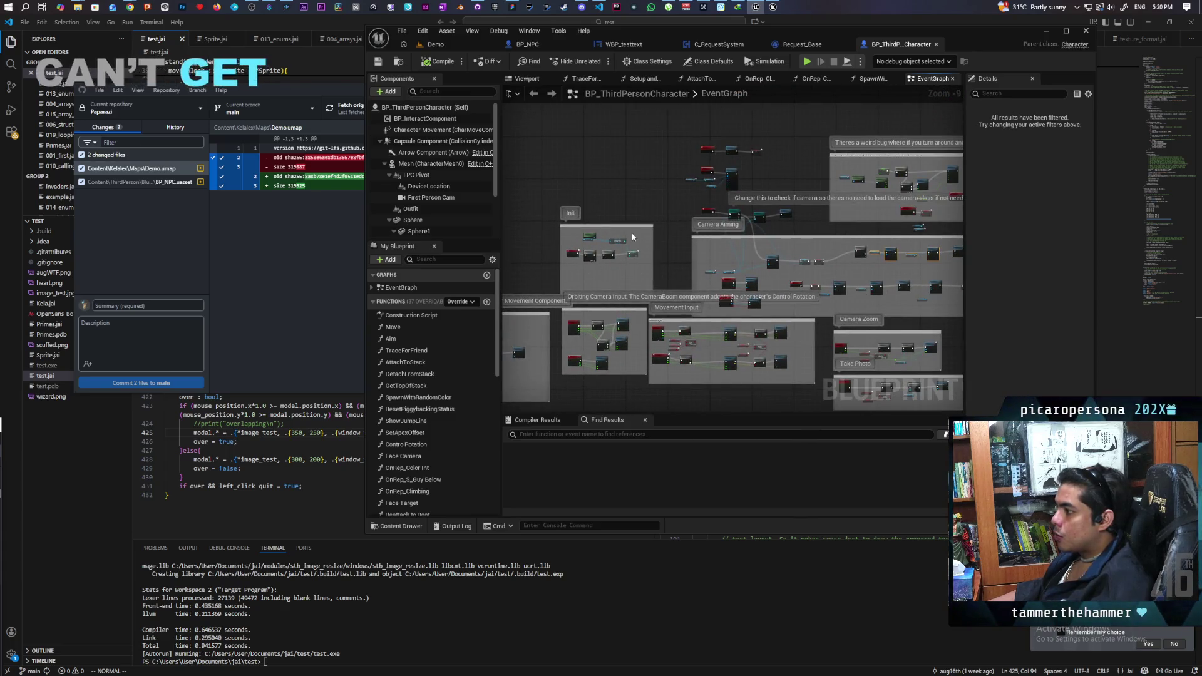
scroll(728, 172, "up", 4)
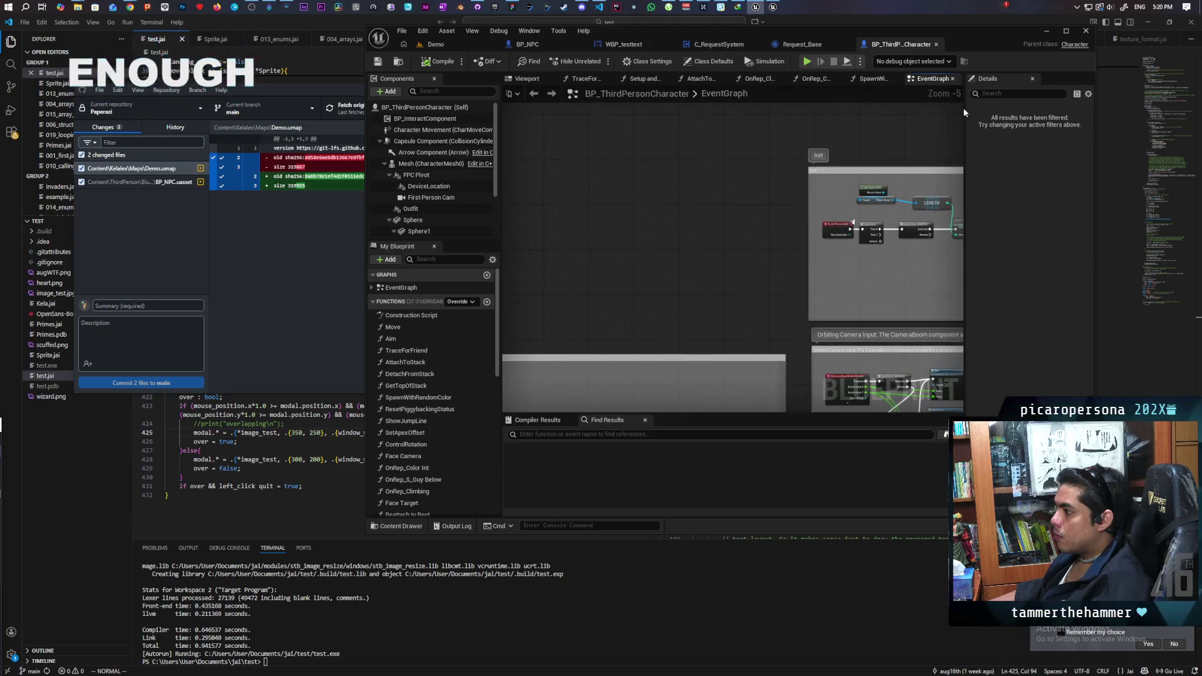
mouse_move(880, 167)
left_mouse_down()
mouse_move(620, 206)
mouse_move(638, 182)
mouse_move(602, 239)
mouse_move(665, 225)
mouse_move(692, 182)
mouse_move(842, 181)
left_mouse_up()
scroll(754, 199, "up", 2)
scroll(637, 261, "down", 2)
scroll(747, 262, "up", 1)
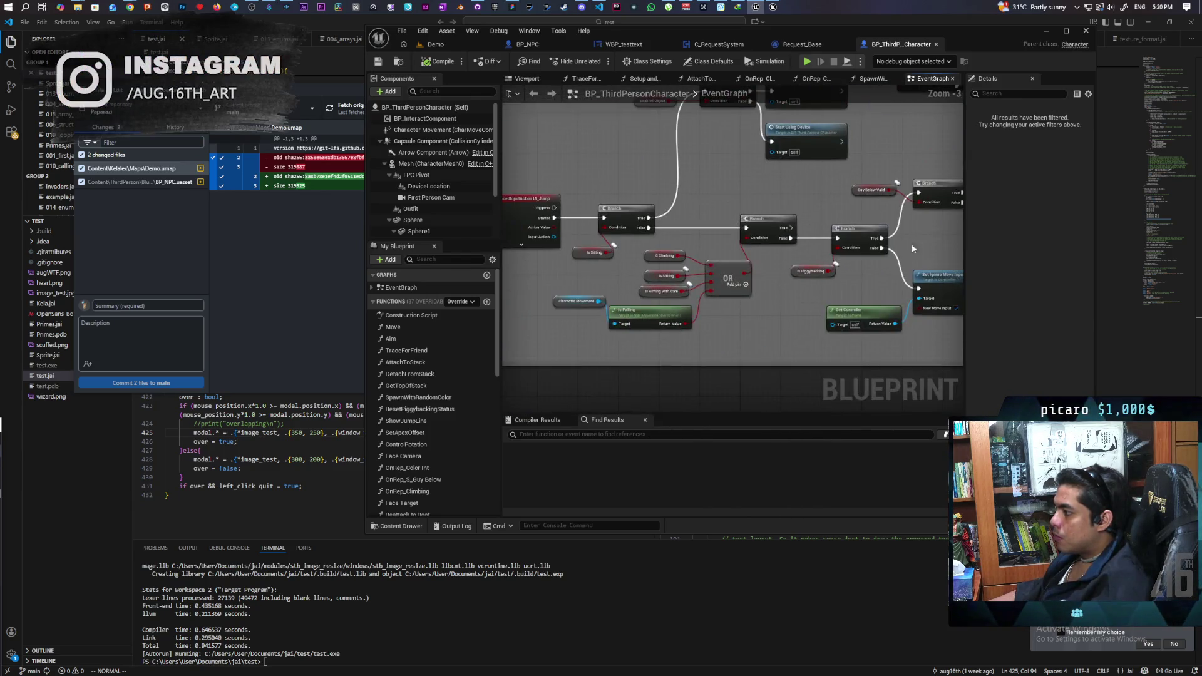
scroll(802, 280, "up", 1)
left_click_drag(803, 280, 765, 401)
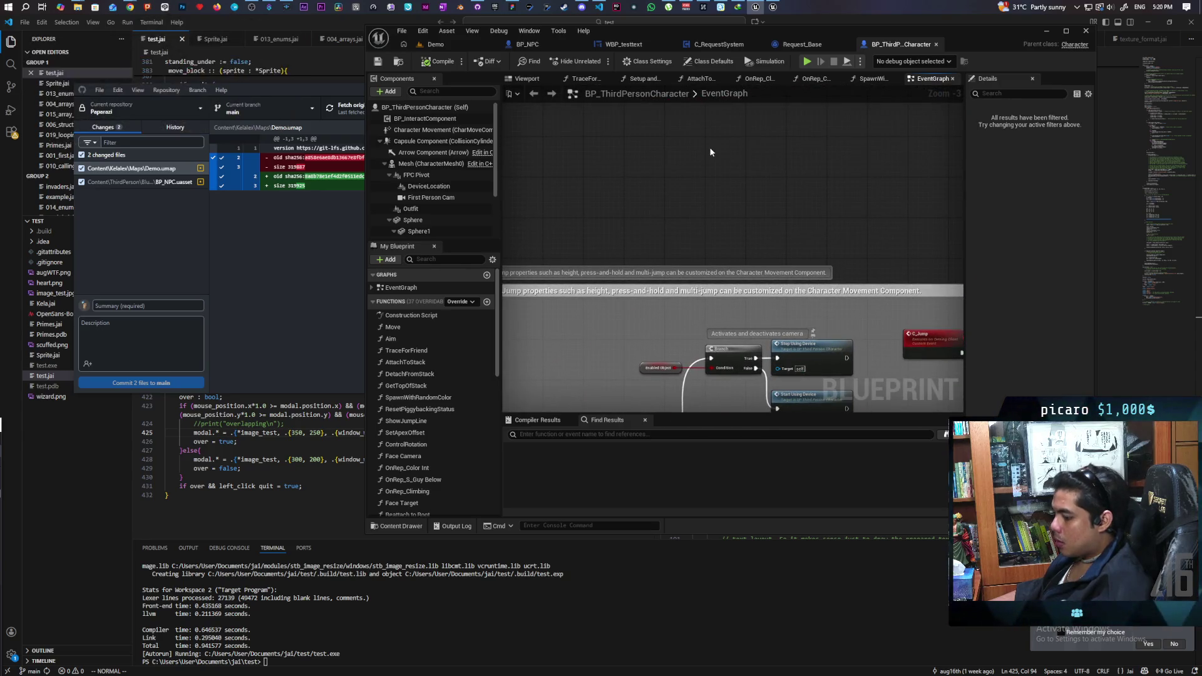
- Add an Event BeginPlay node for the camera Set Active nodes, save, and return to Demo
right_click(566, 200)
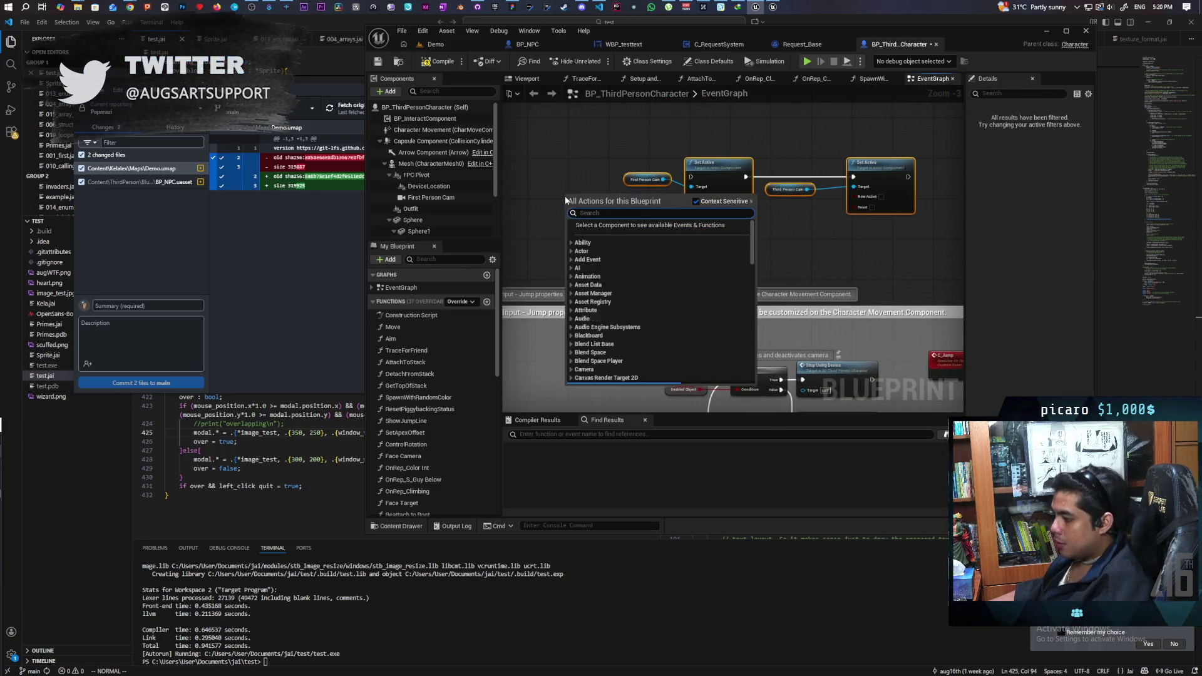
type("event be")
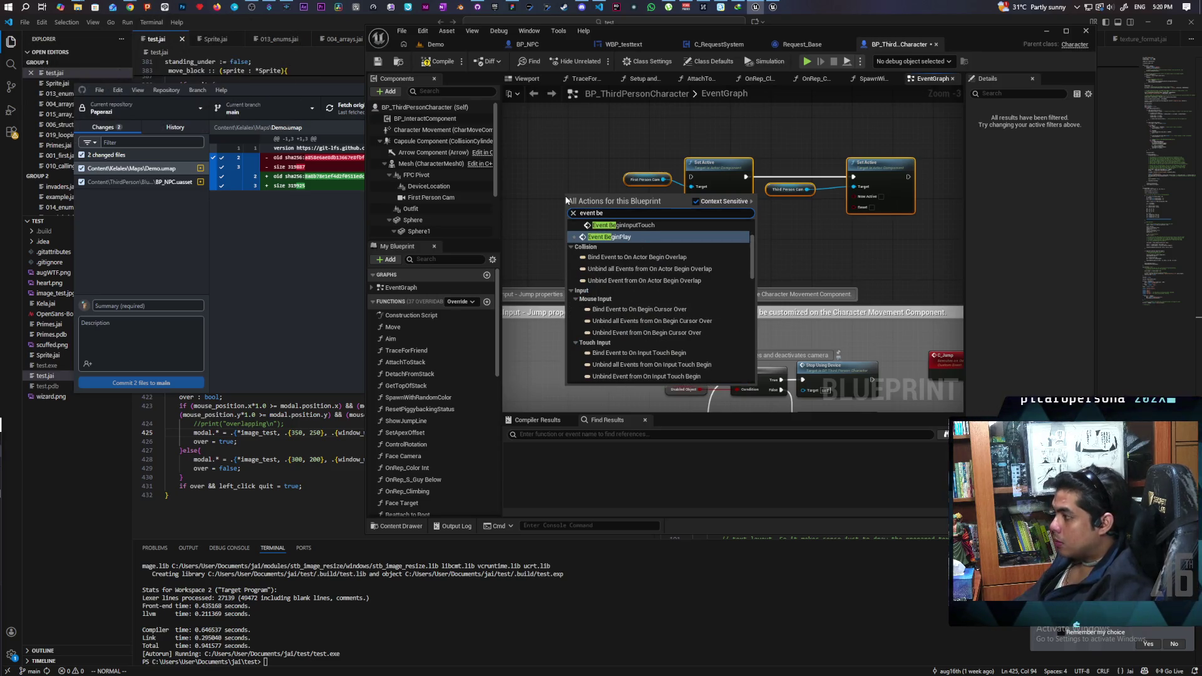
key("Return")
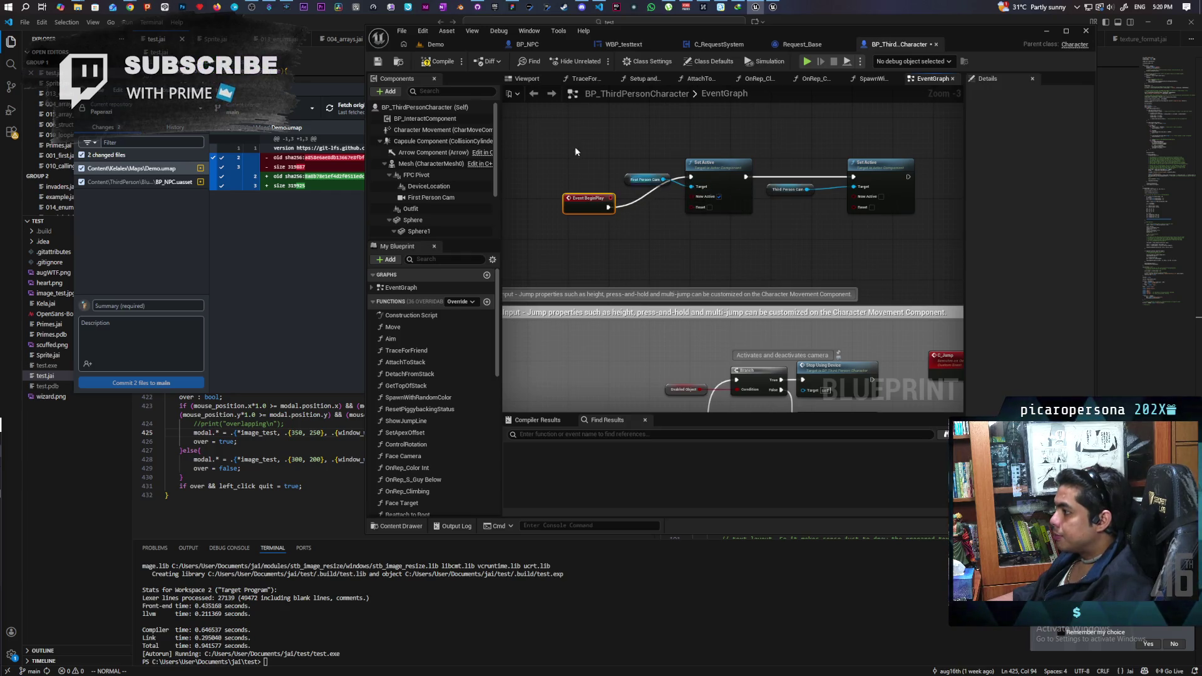
left_click(436, 62)
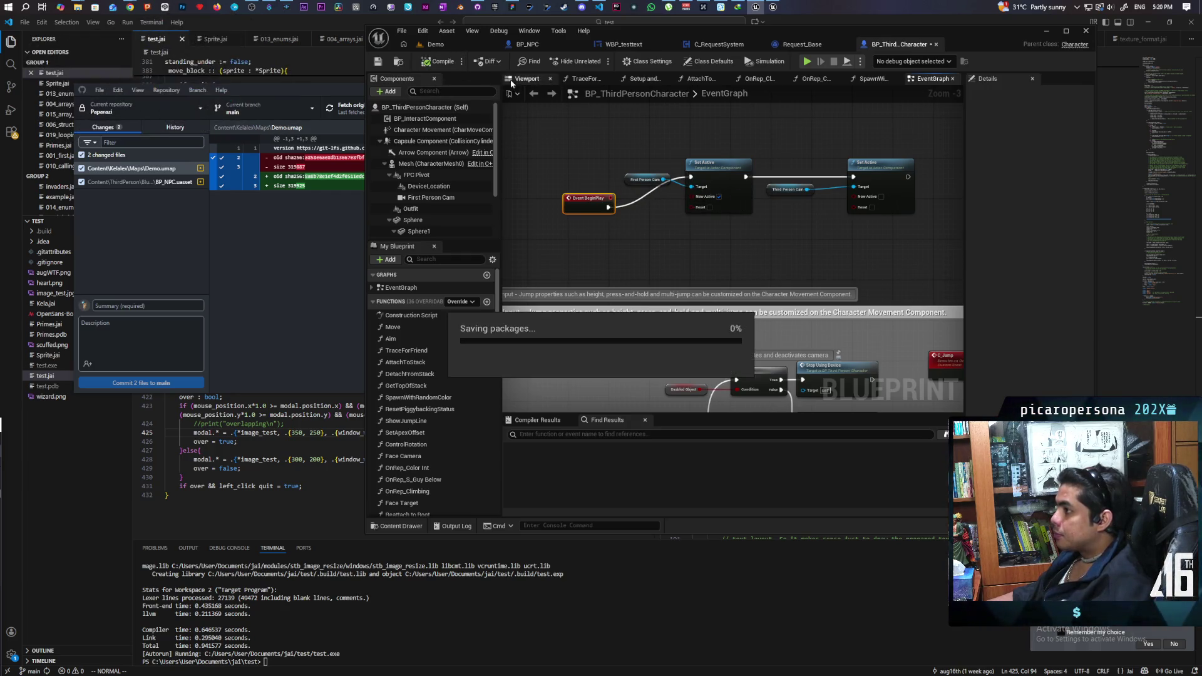
left_click(435, 44)
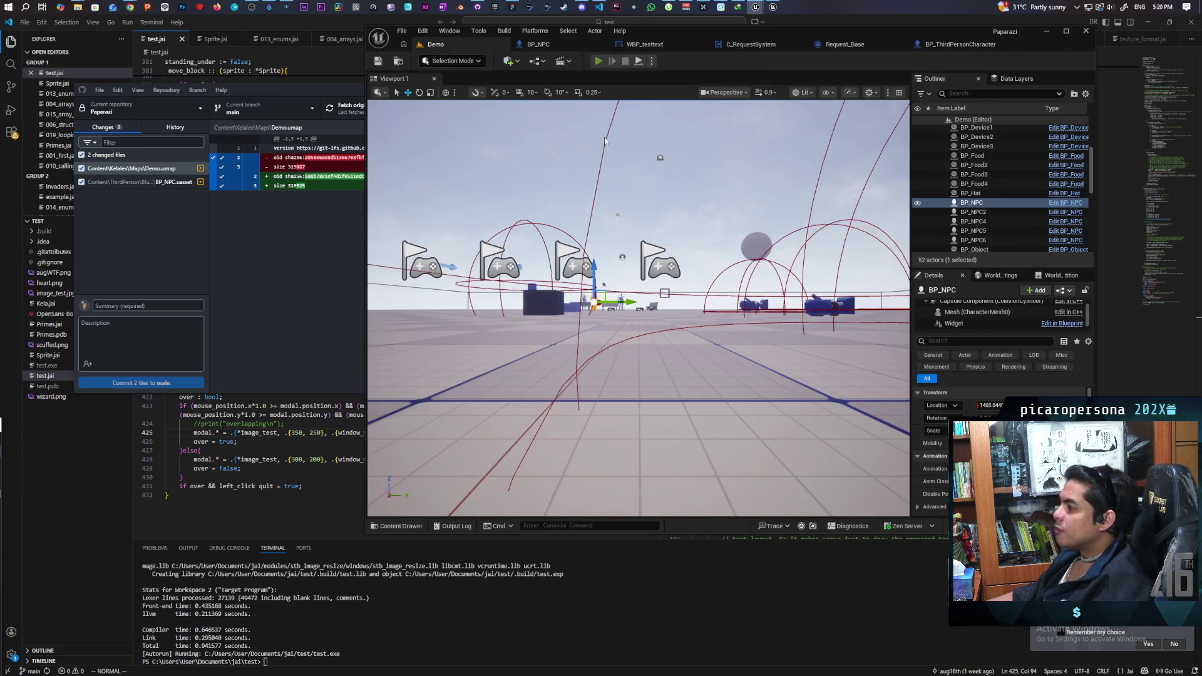
- Walk the player past the blue box and brown tower to beneath the brown character
key("alt+p")
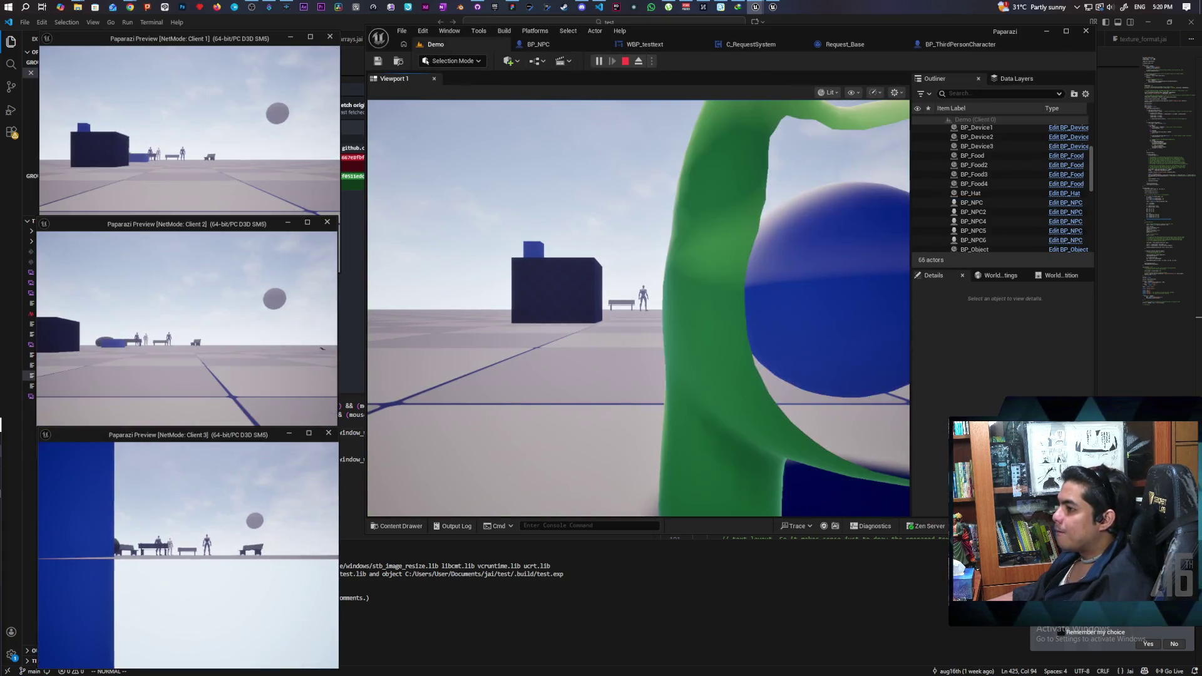
left_click(602, 430)
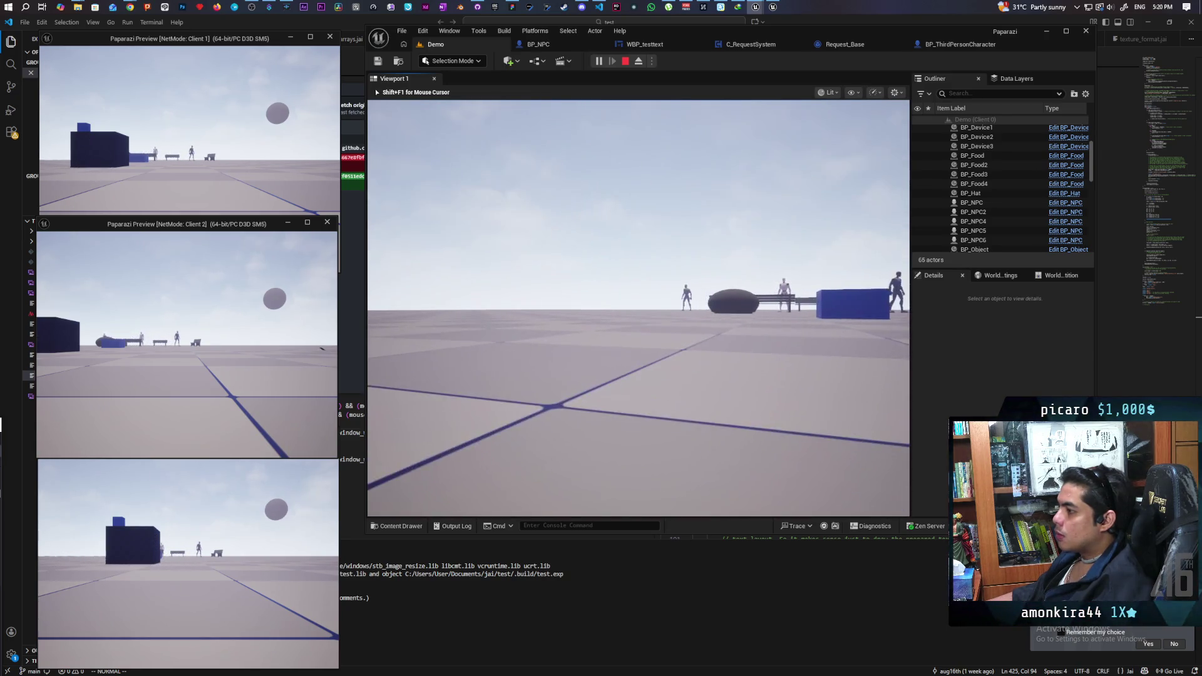
key("w")
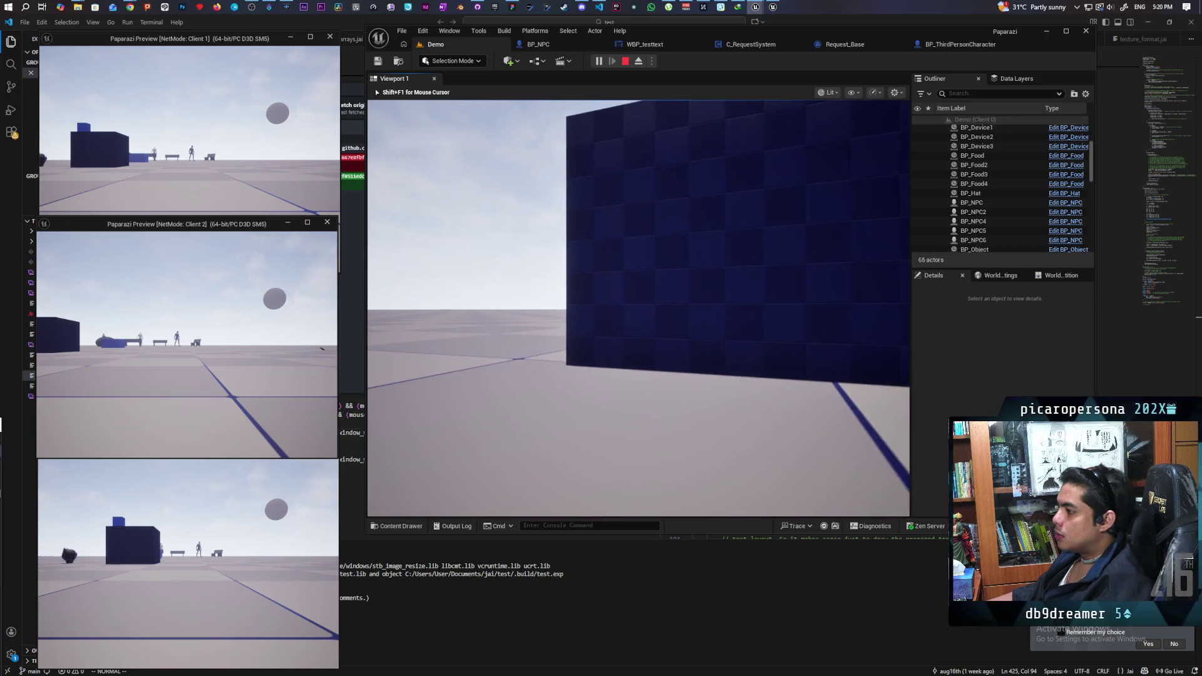
key("w")
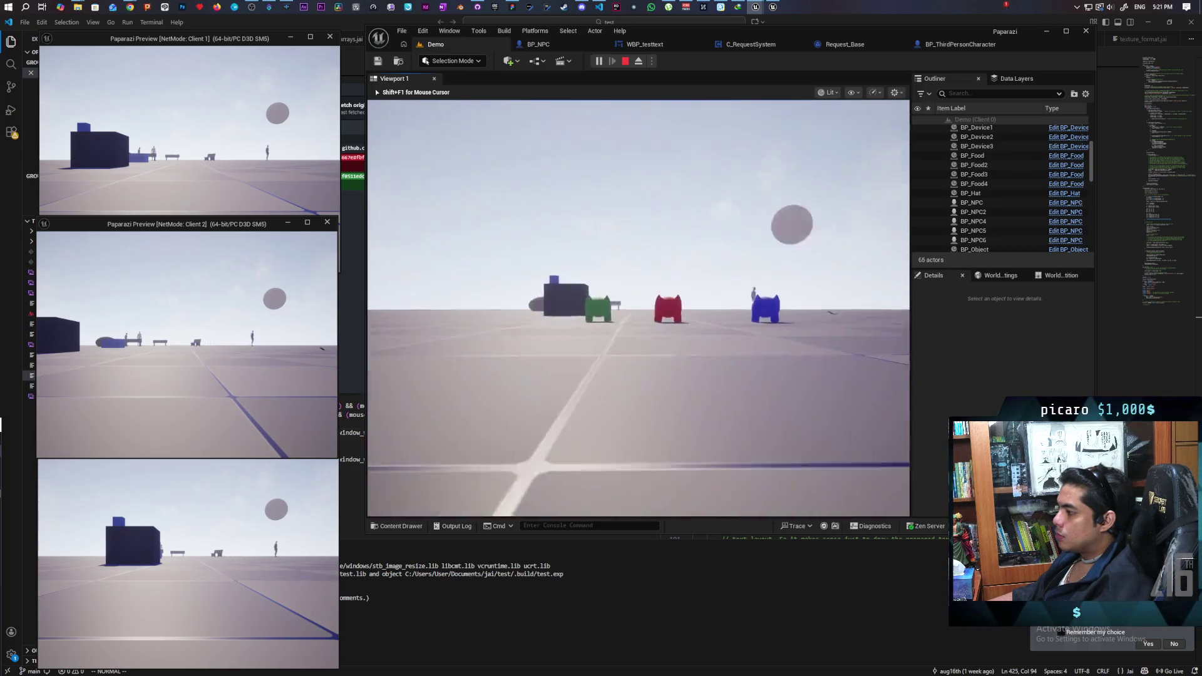
key("w")
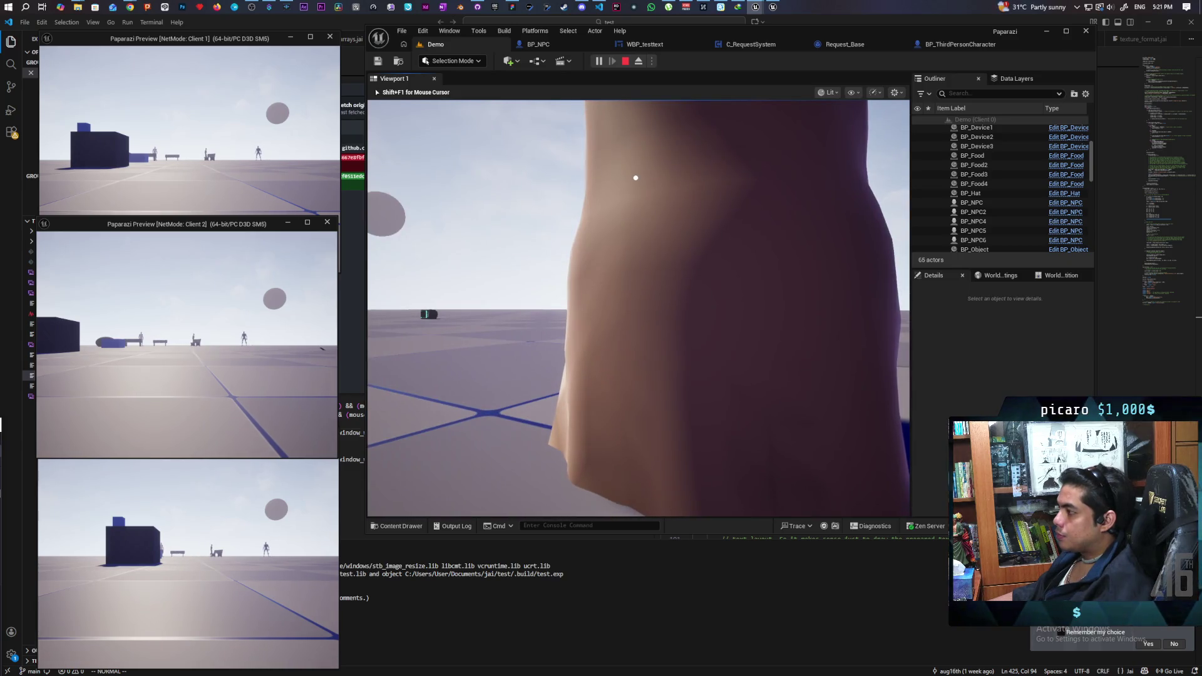
key("w")
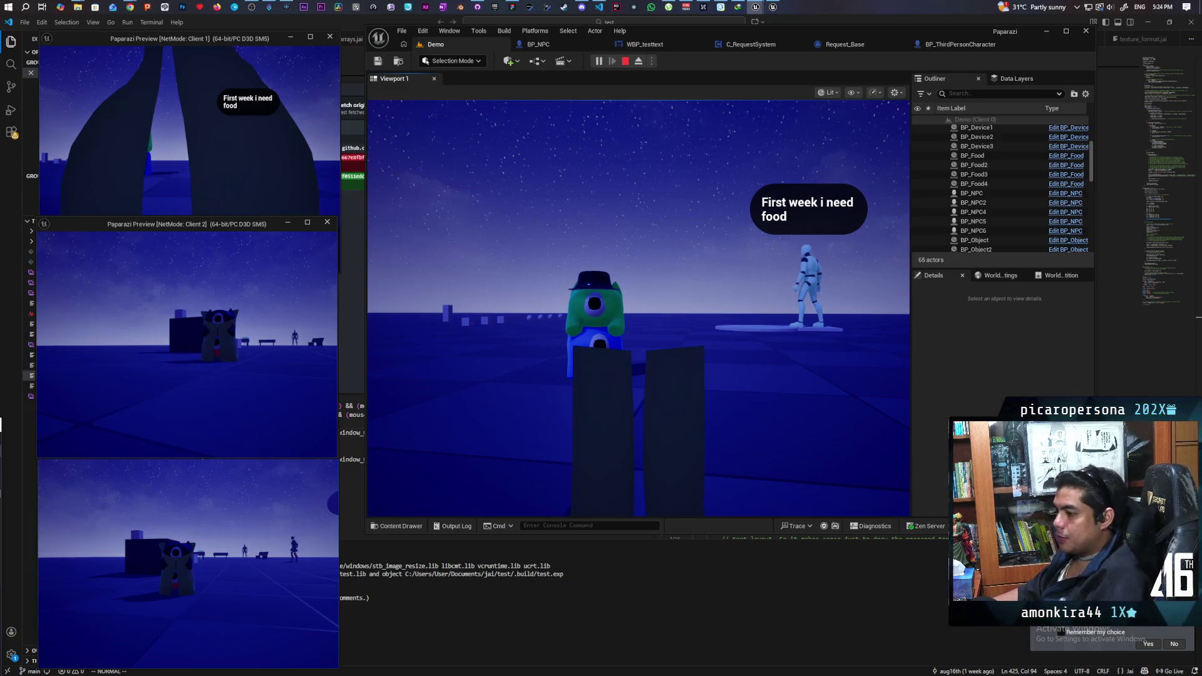
- Move the player around in the Client 2 window, then stop the play session
left_click(246, 340)
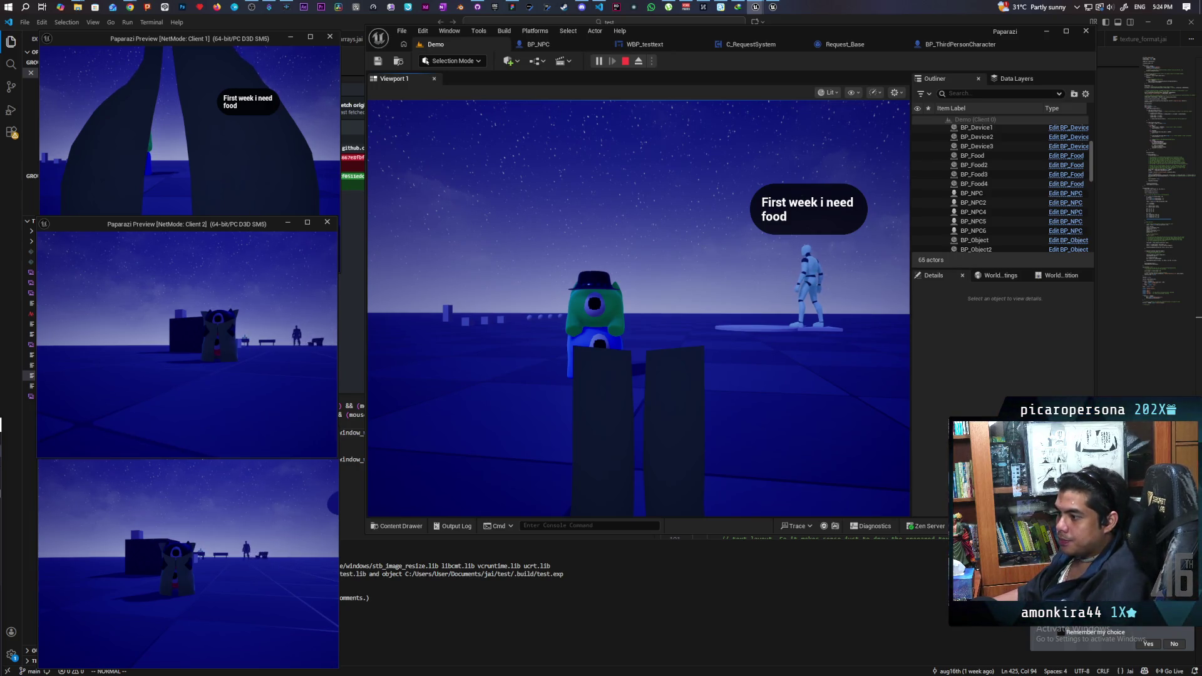
key("w")
key("w")
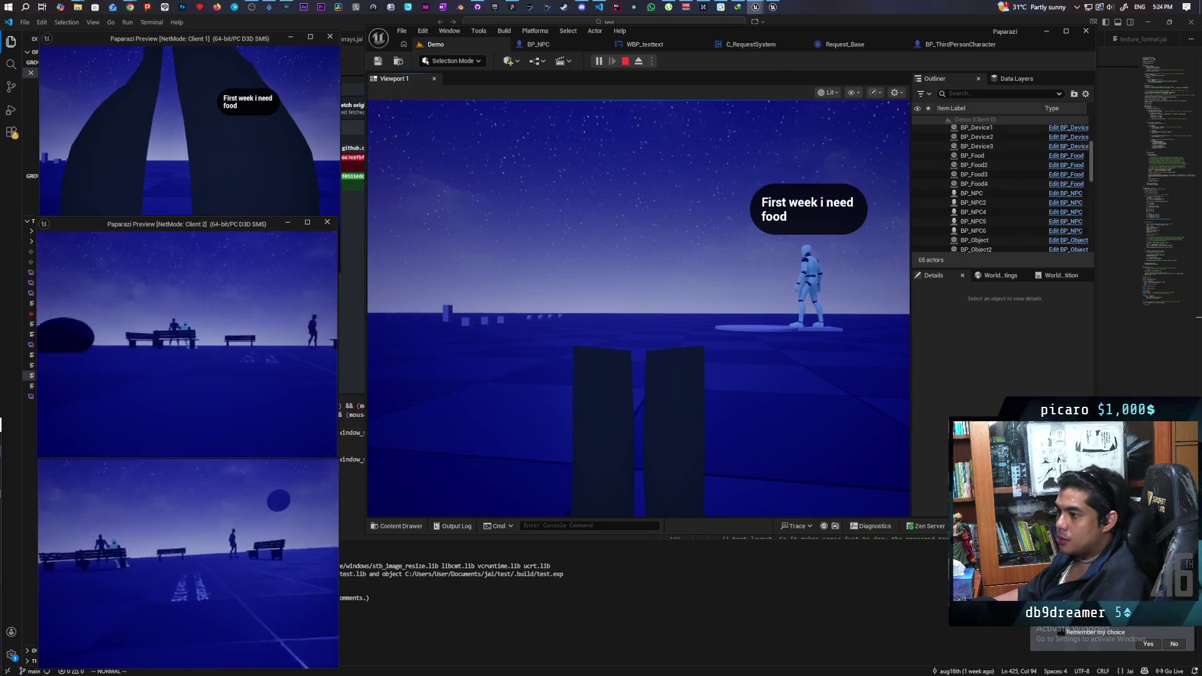
key("w")
key("w")
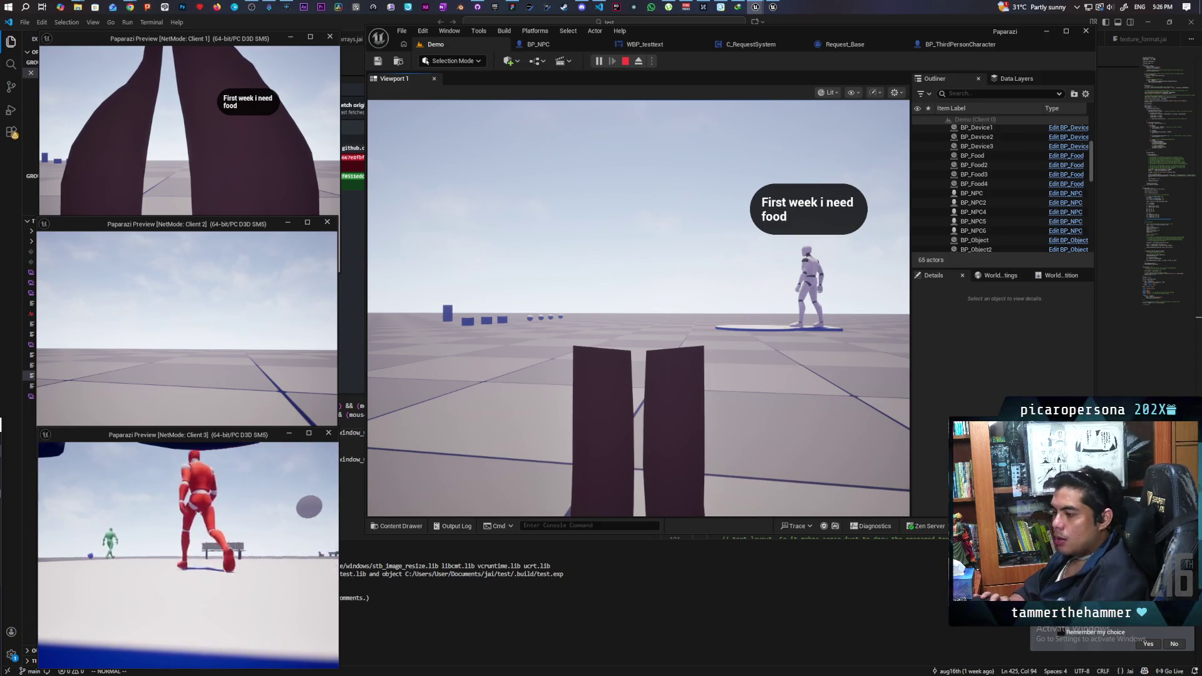
left_click(513, 393)
key("Escape")
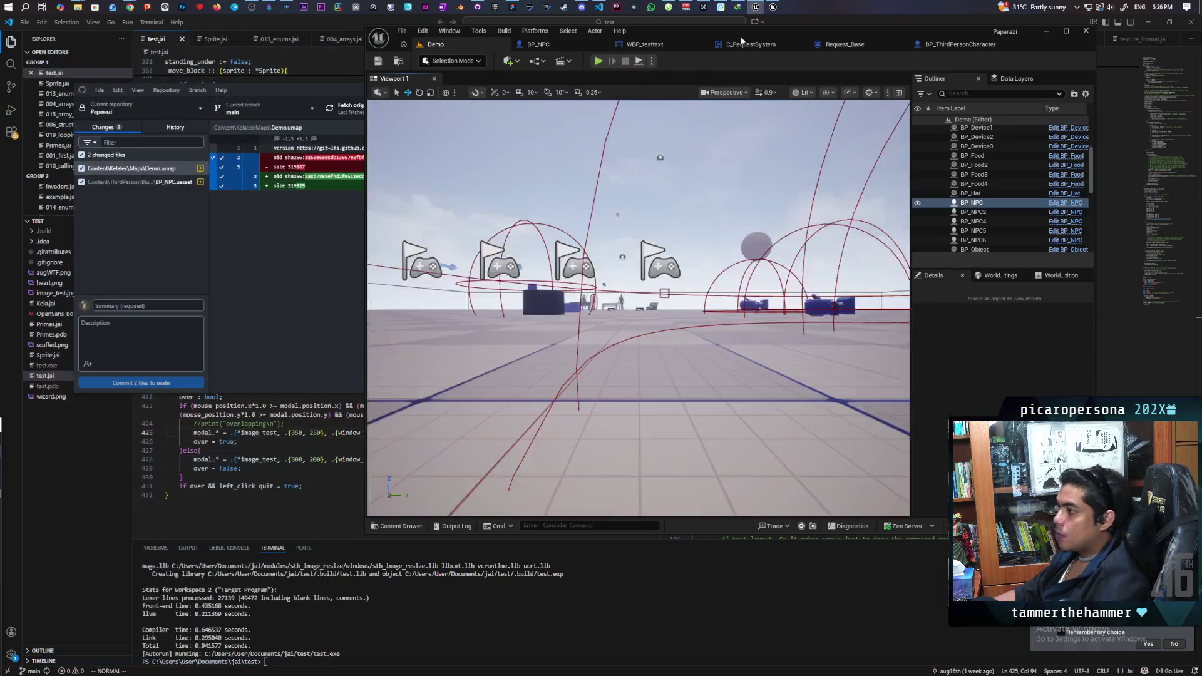
- Disconnect Event BeginPlay from Set Active in BP_ThirdPersonCharacter and return to the Demo level
left_click(958, 44)
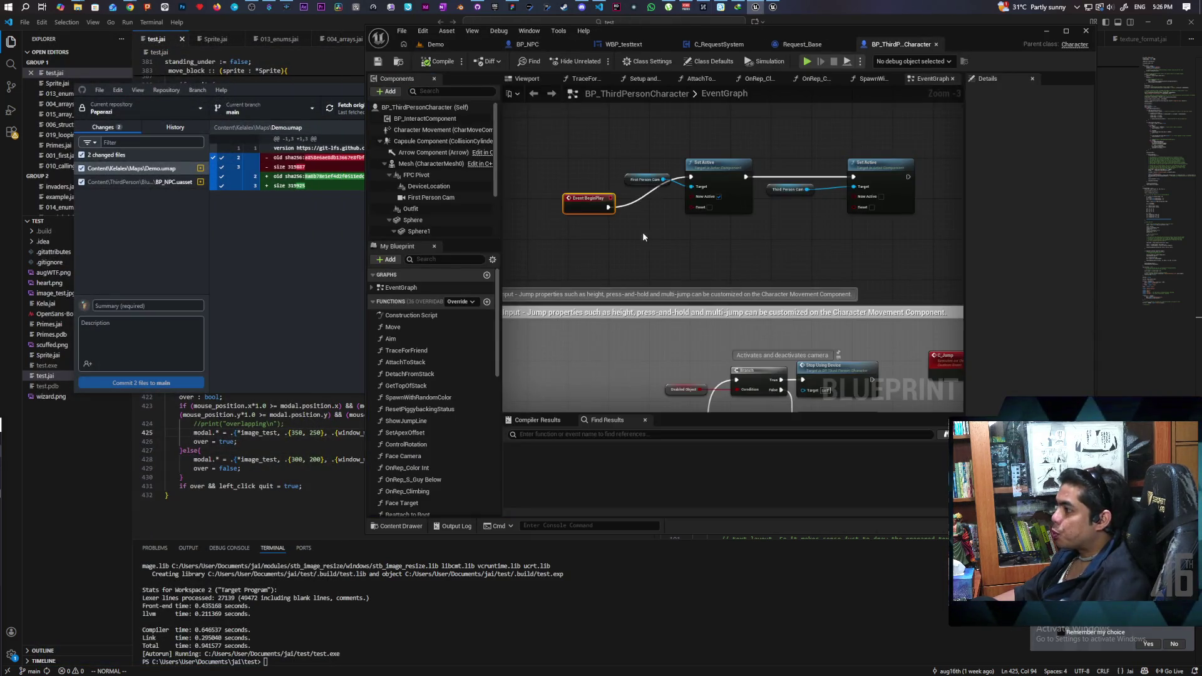
left_click(608, 207, "alt")
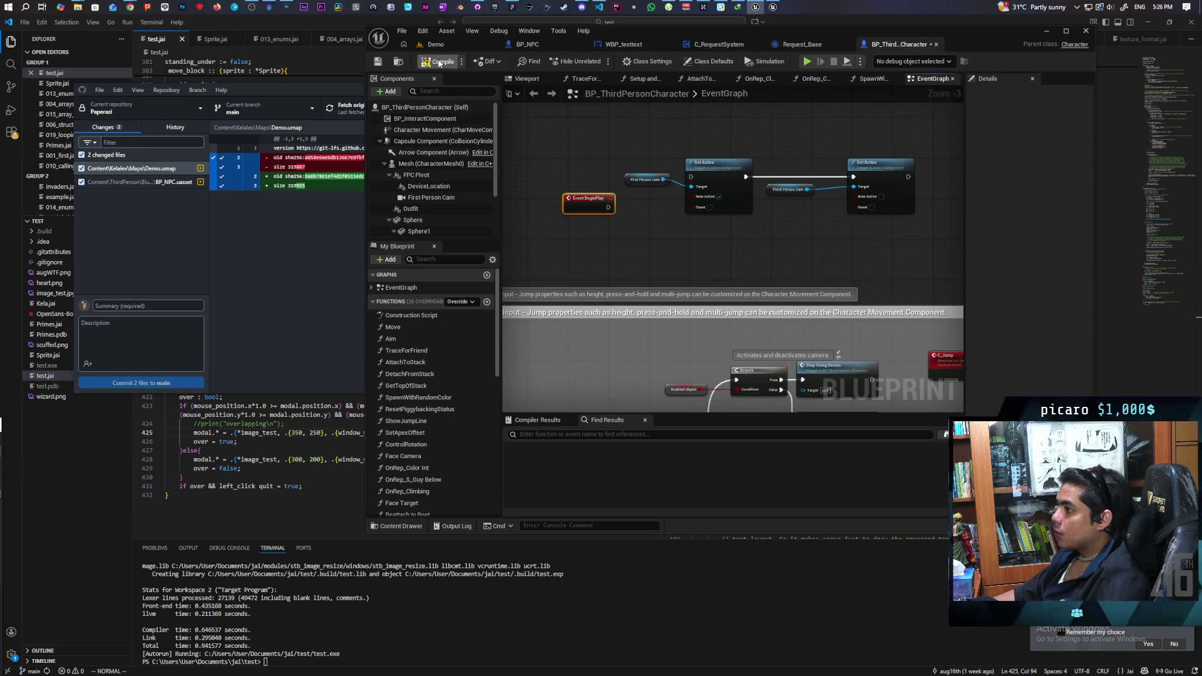
left_click(454, 44)
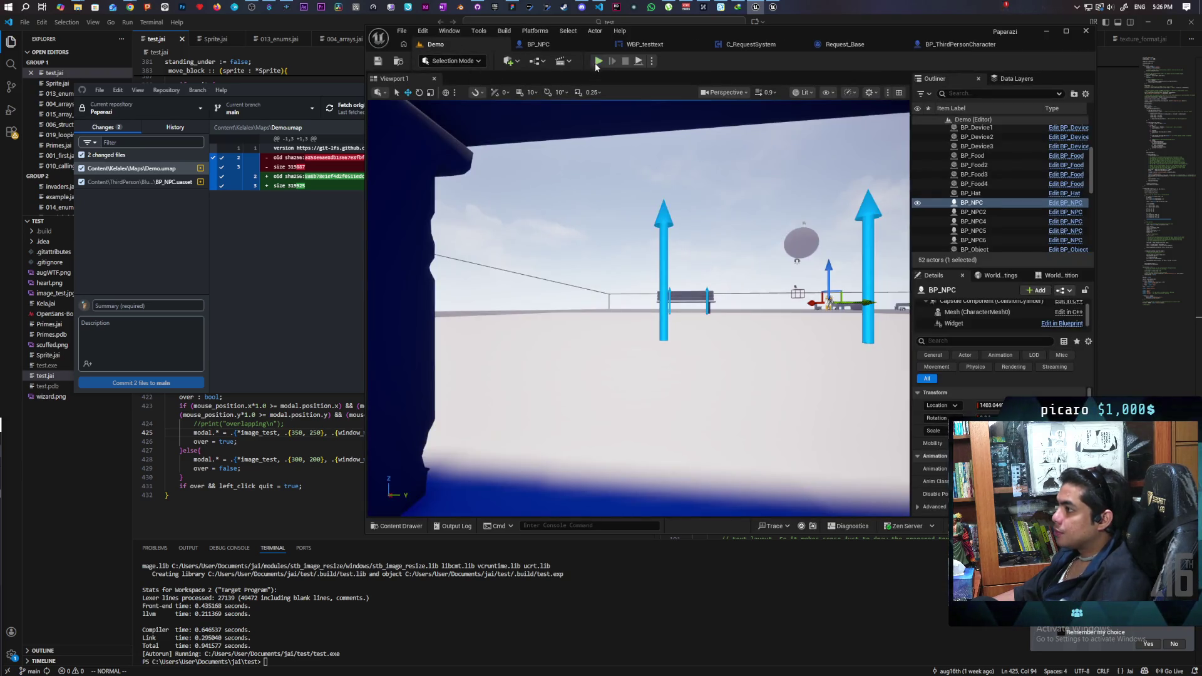
- Start a new play session and run the show Collision console command
key("alt+p")
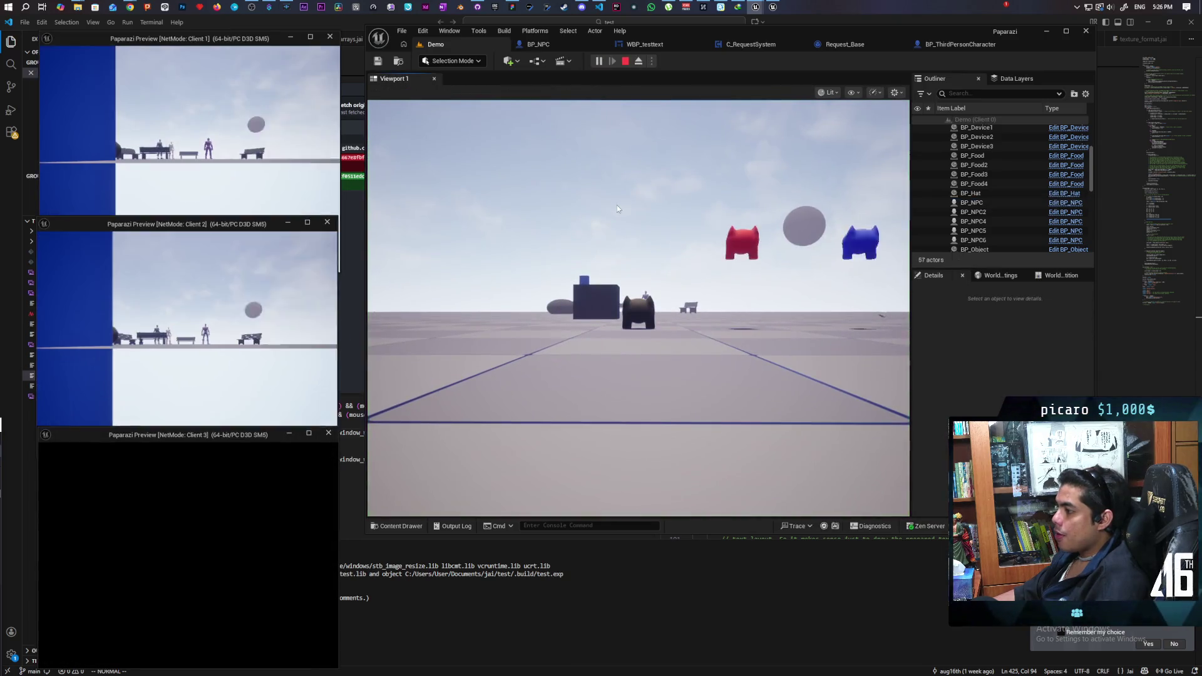
left_click(639, 307)
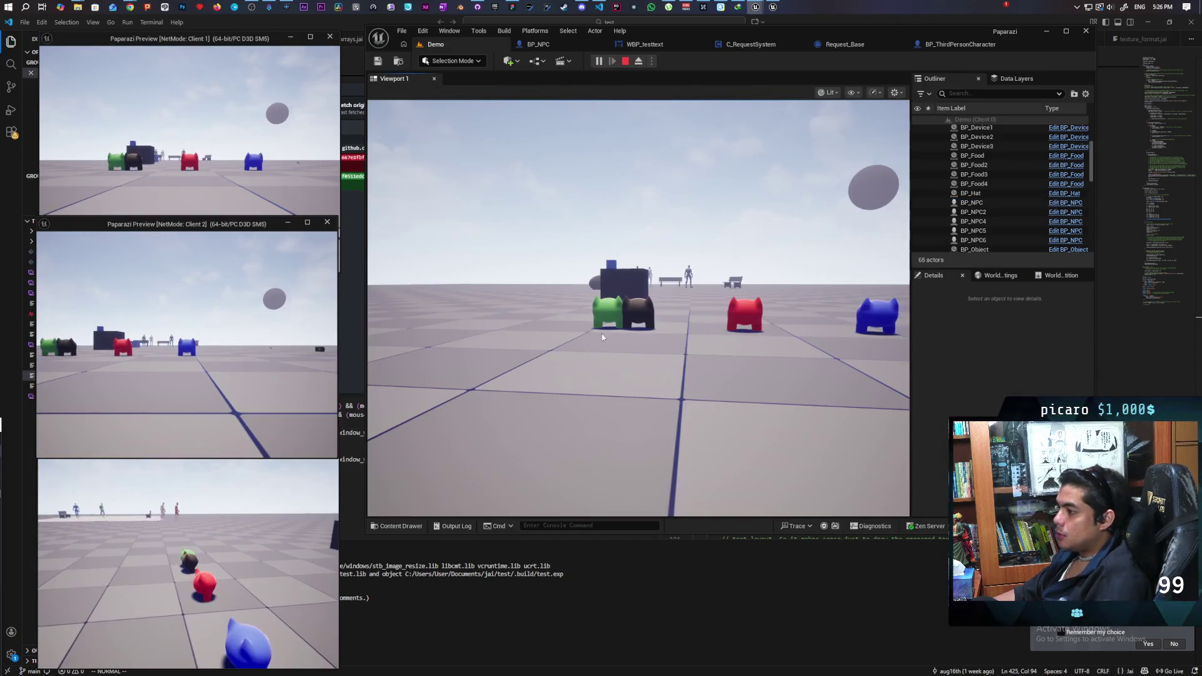
key("grave")
key("Up")
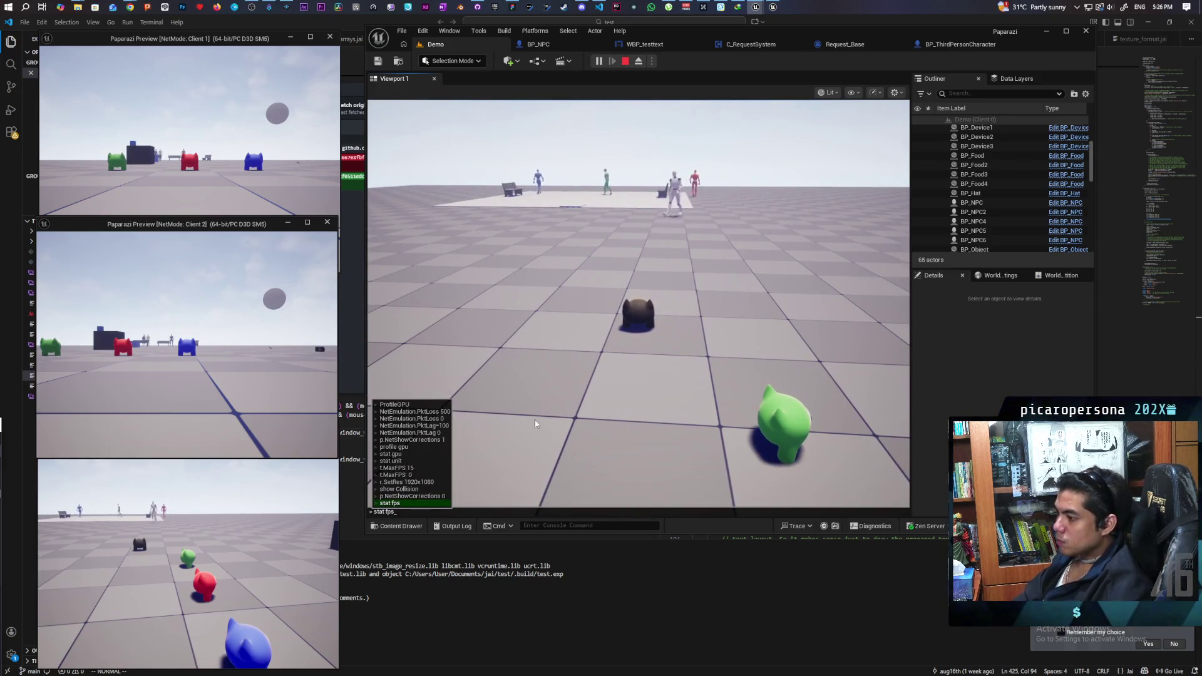
key("Up")
key("Up")
key("Return")
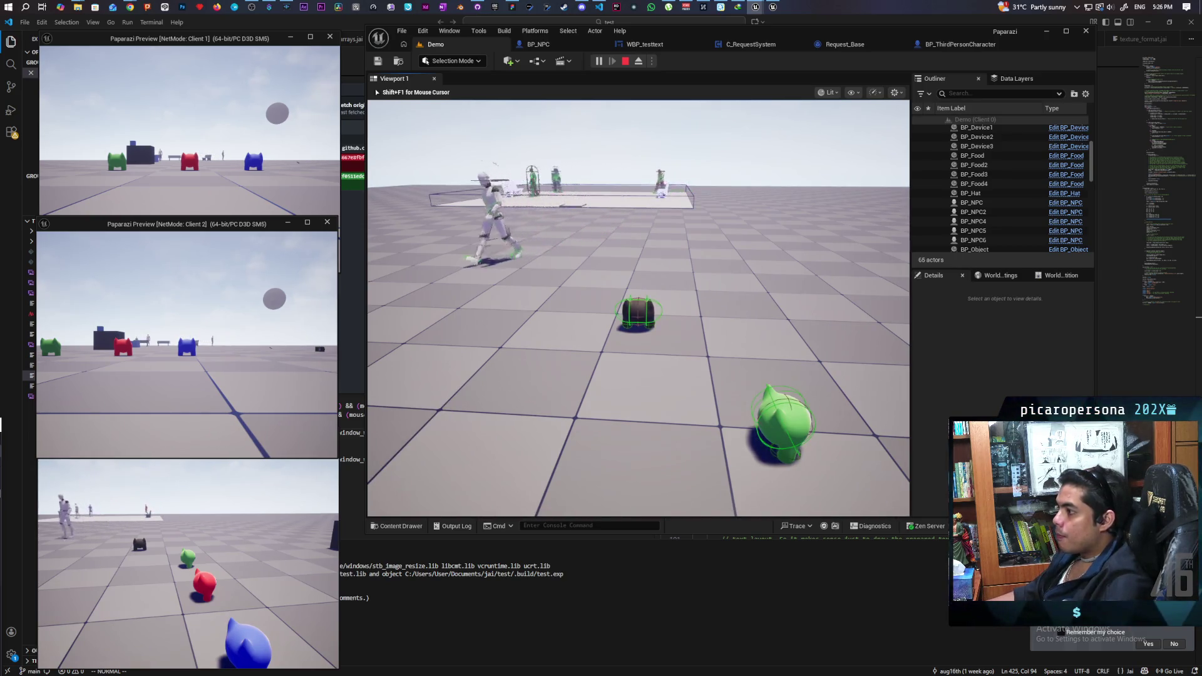
- Walk the ball character onto the platform by the bench and NPCs, then stop the session
key("w")
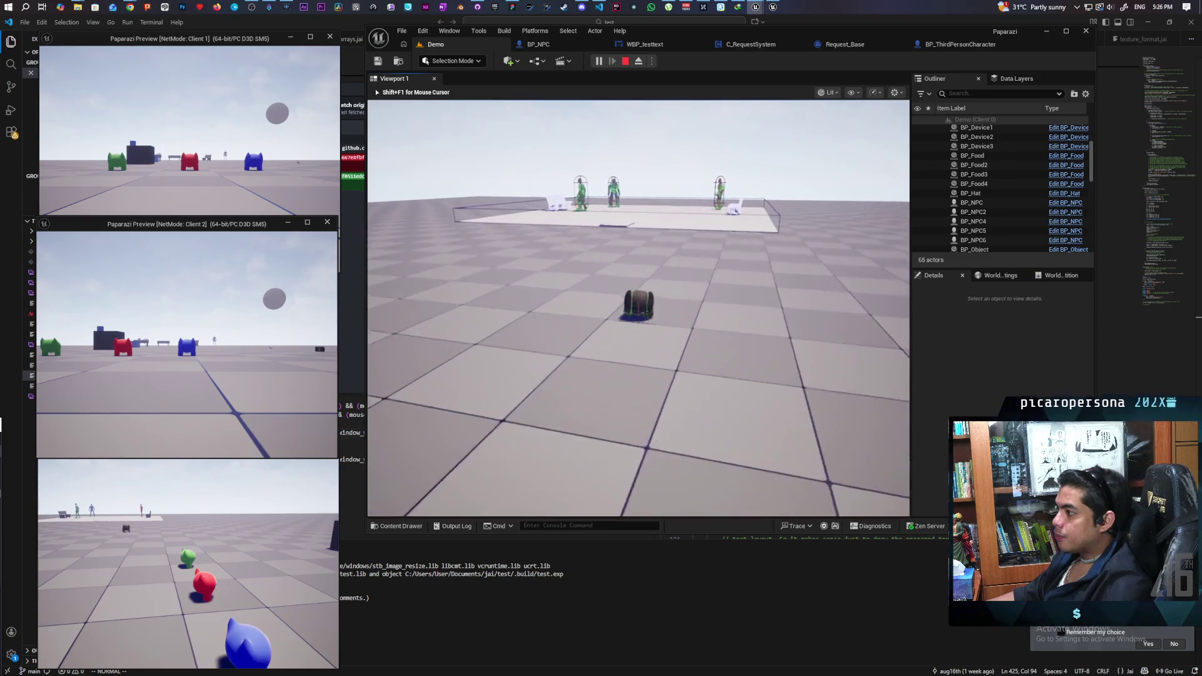
key("w")
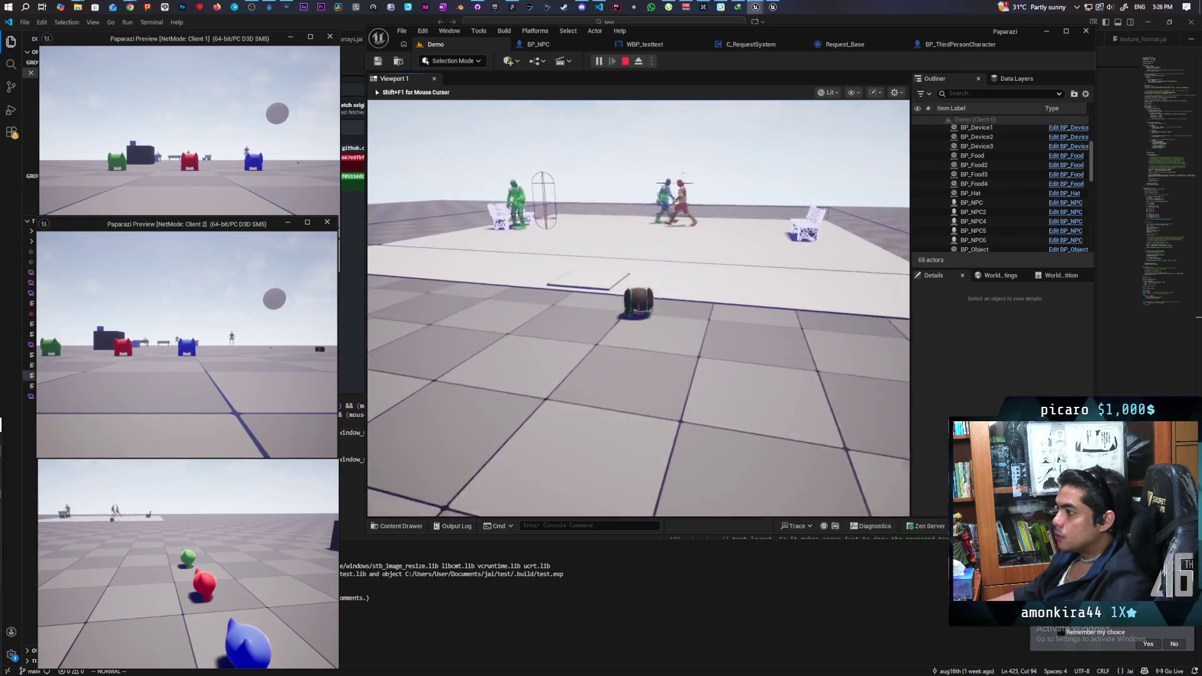
key("w")
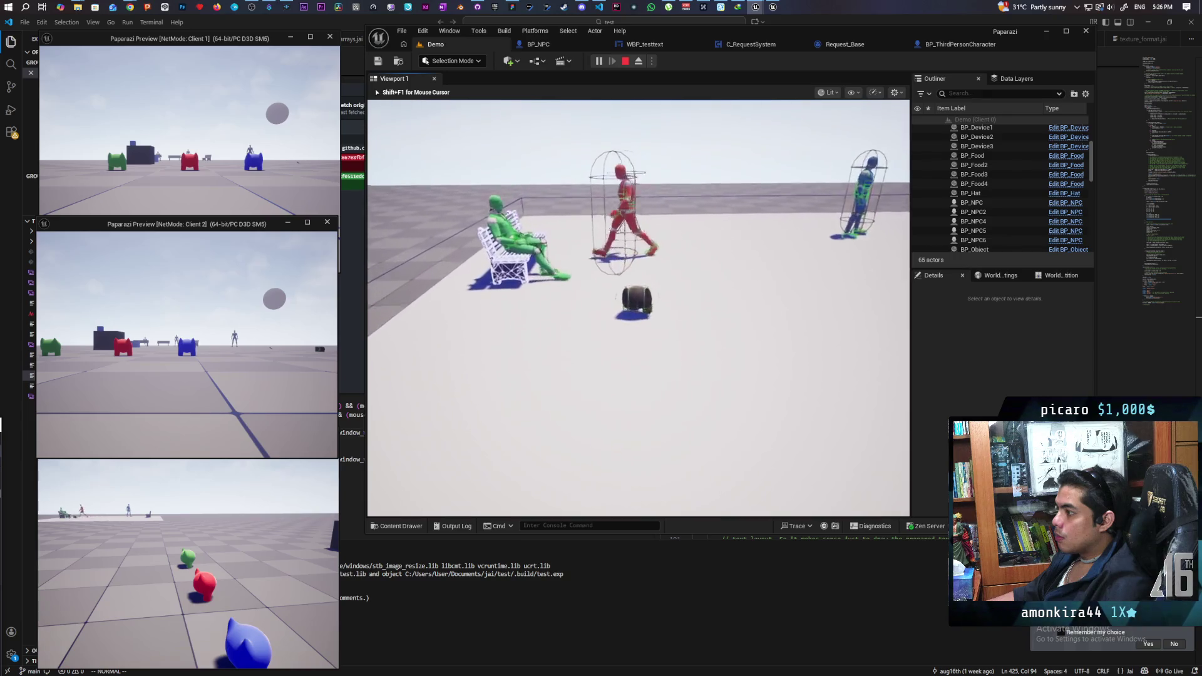
key("w")
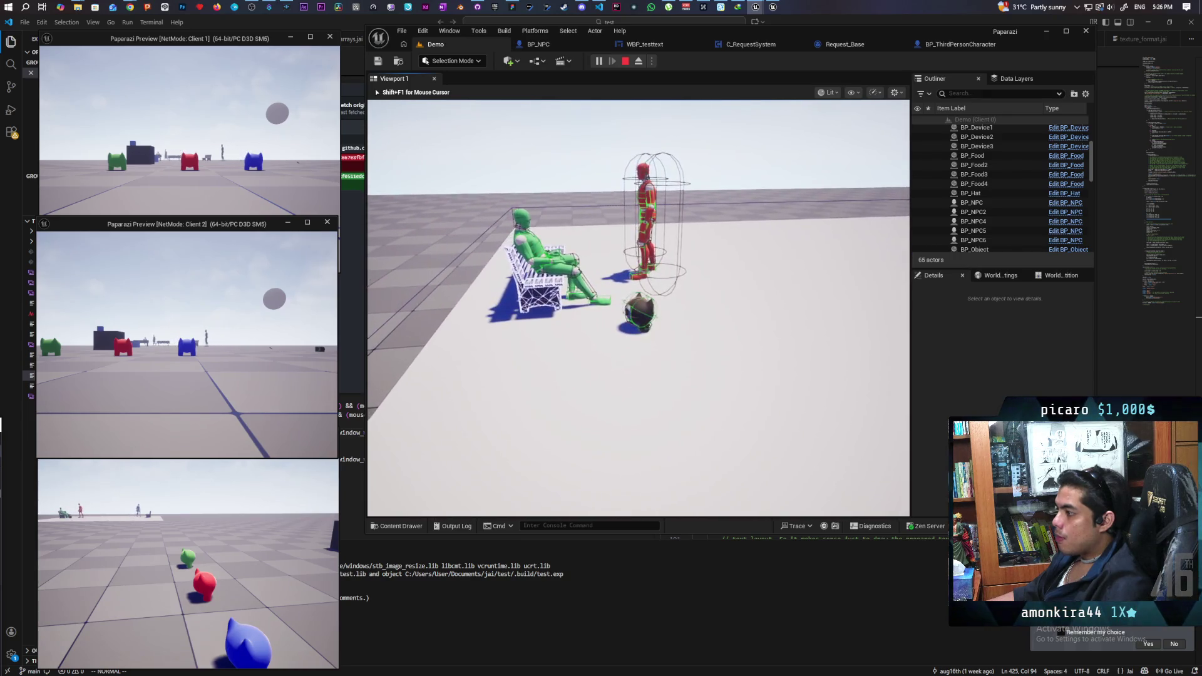
key("s")
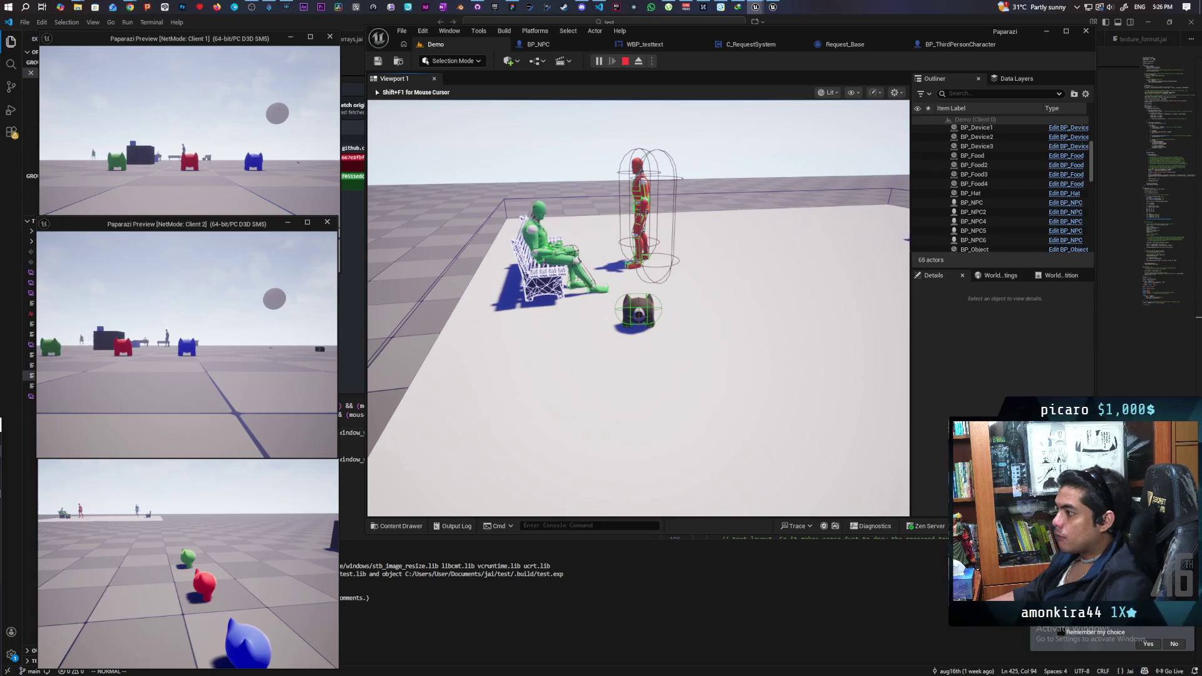
key("w")
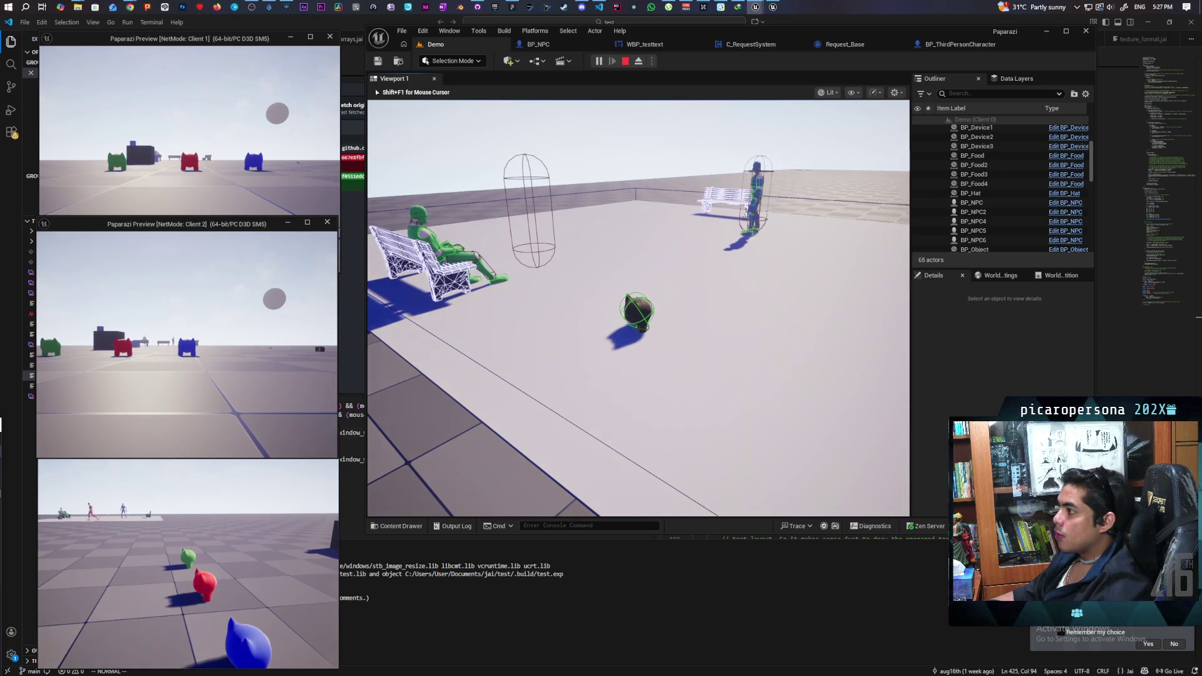
key("Escape")
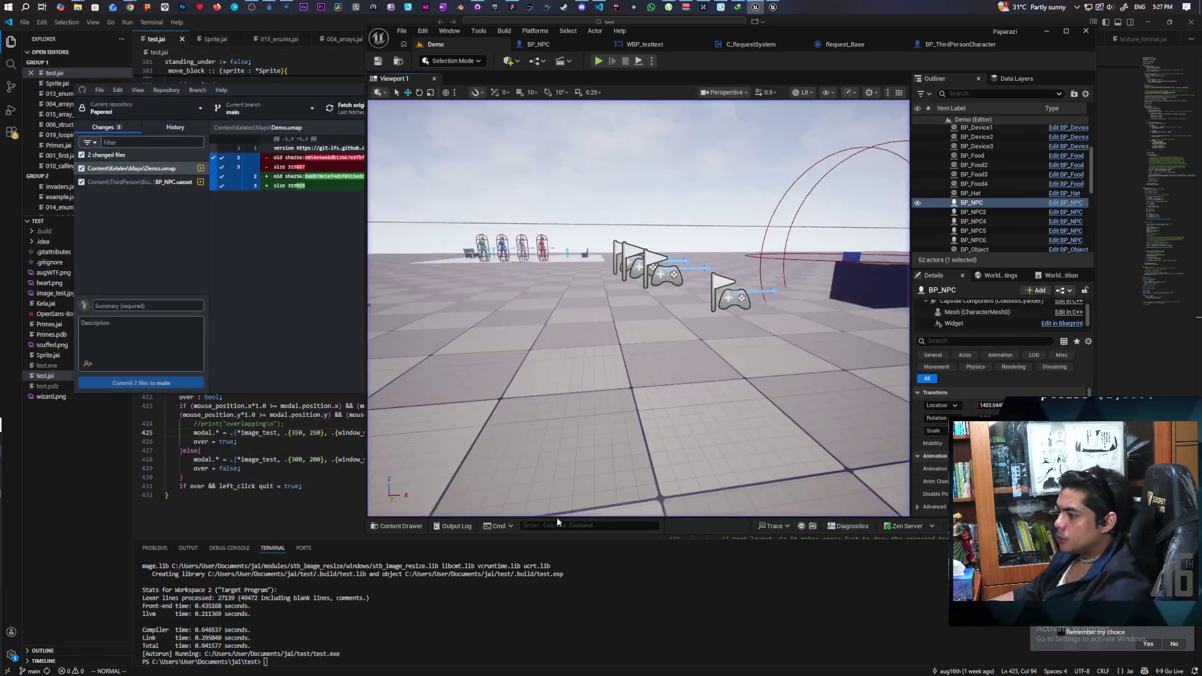
- Pan around the BP_ThirdPersonCharacter event graph to view more comment groups
left_click(937, 47)
left_click_drag(872, 205, 619, 165)
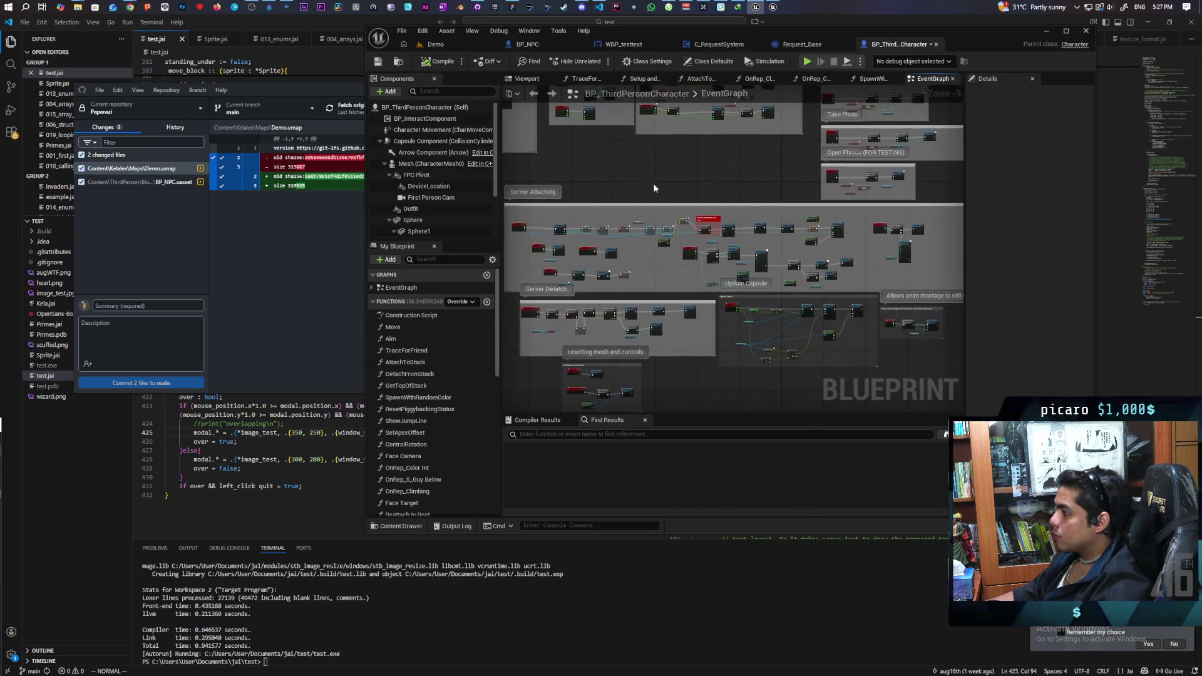
scroll(654, 188, "down", 2)
- In BP_NPC, clear the Details tag filter and browse to Play Montage's bench interaction montages
left_click(556, 44)
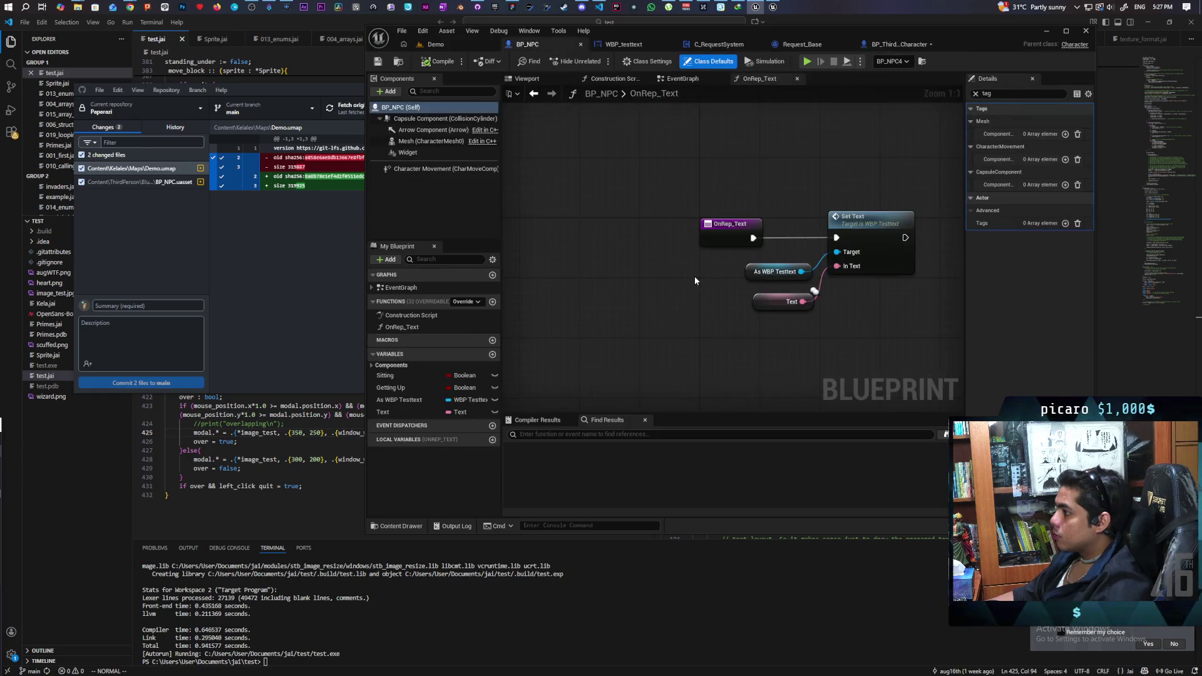
scroll(694, 276, "down", 1)
scroll(781, 220, "up", 4)
scroll(781, 221, "down", 4)
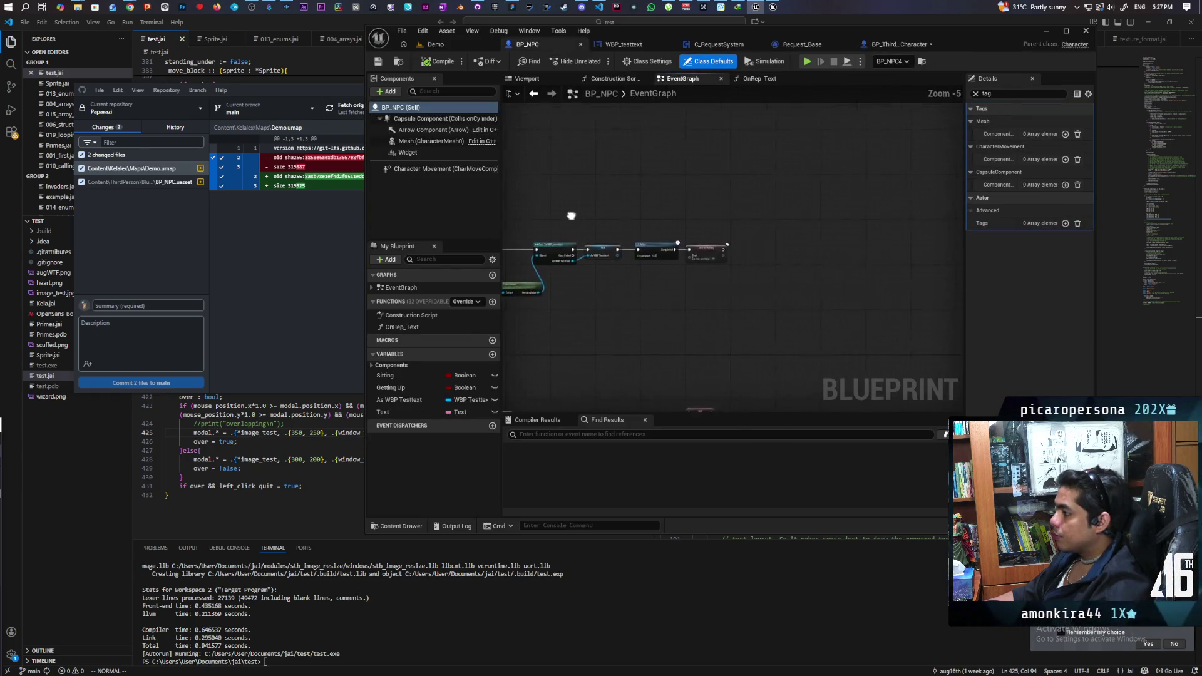
left_click(975, 93)
scroll(870, 201, "up", 1)
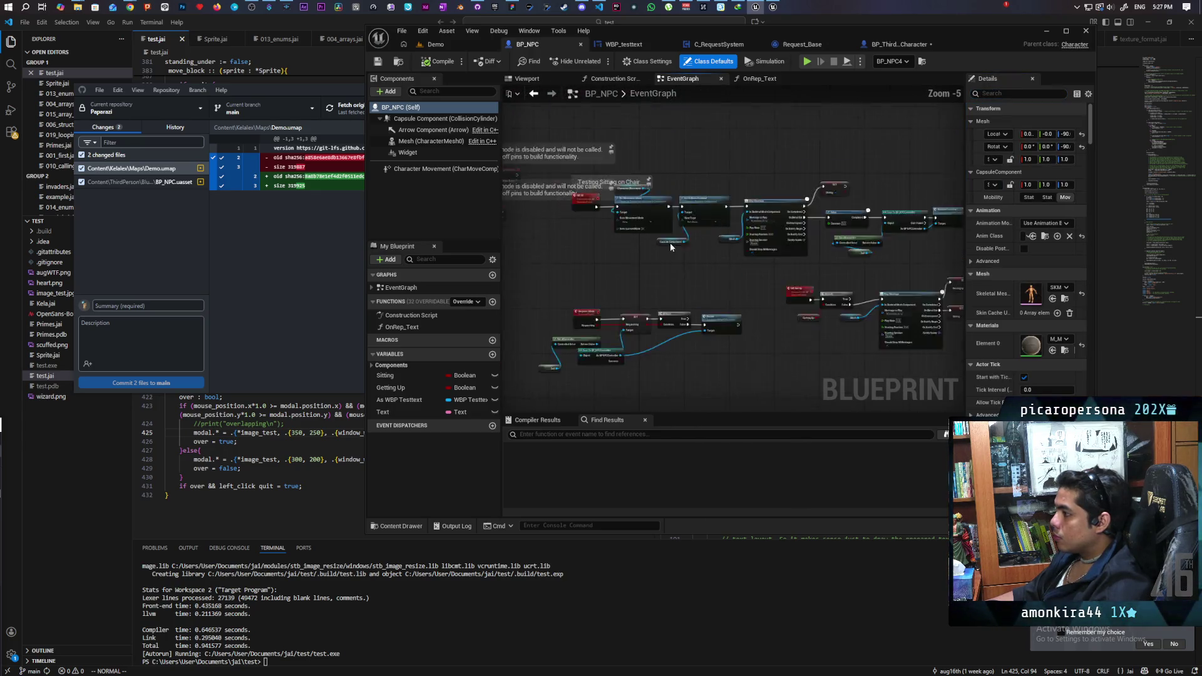
scroll(670, 246, "up", 3)
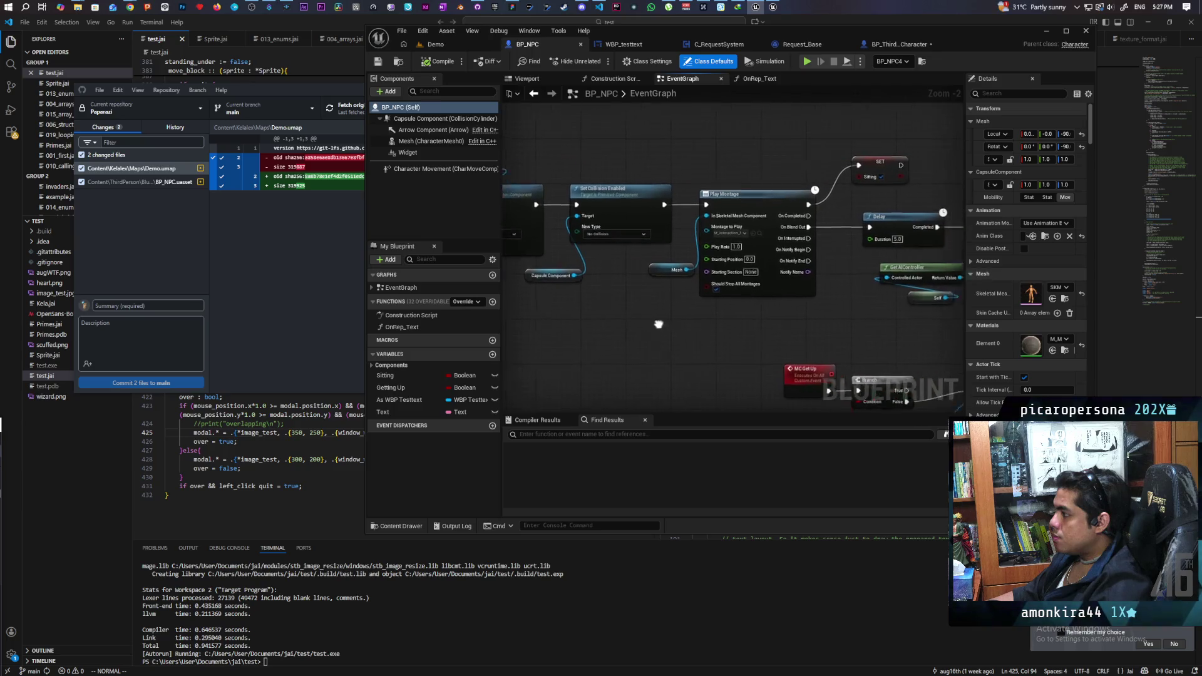
scroll(668, 324, "up", 2)
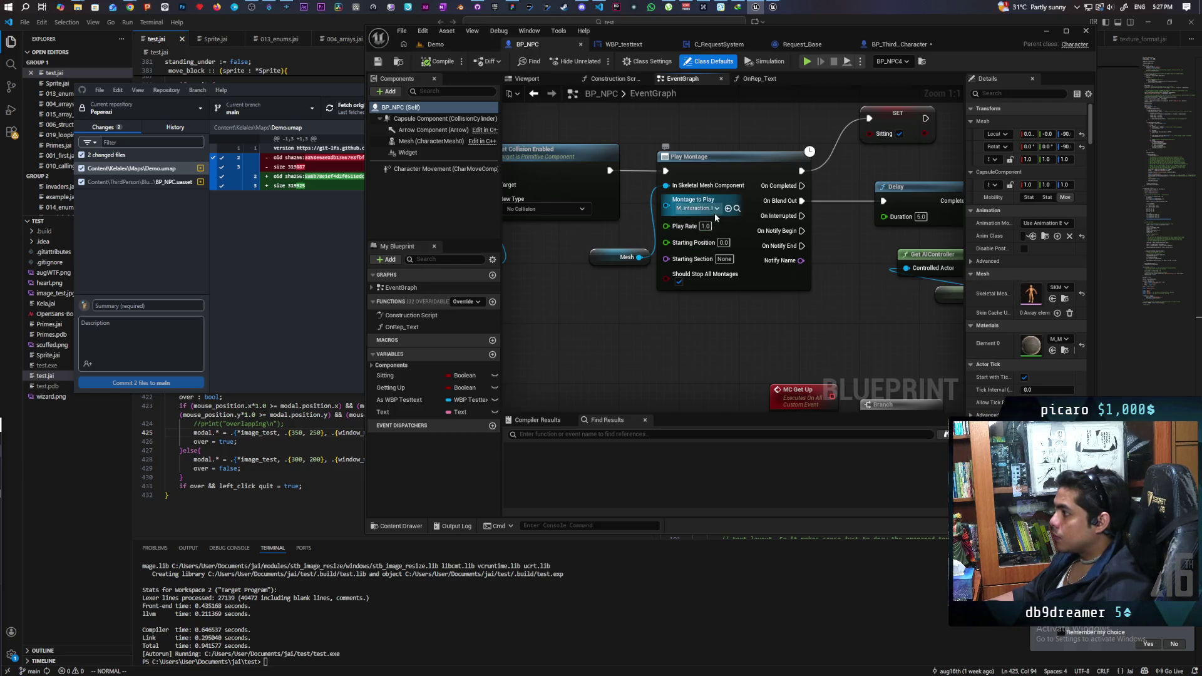
left_click(736, 209)
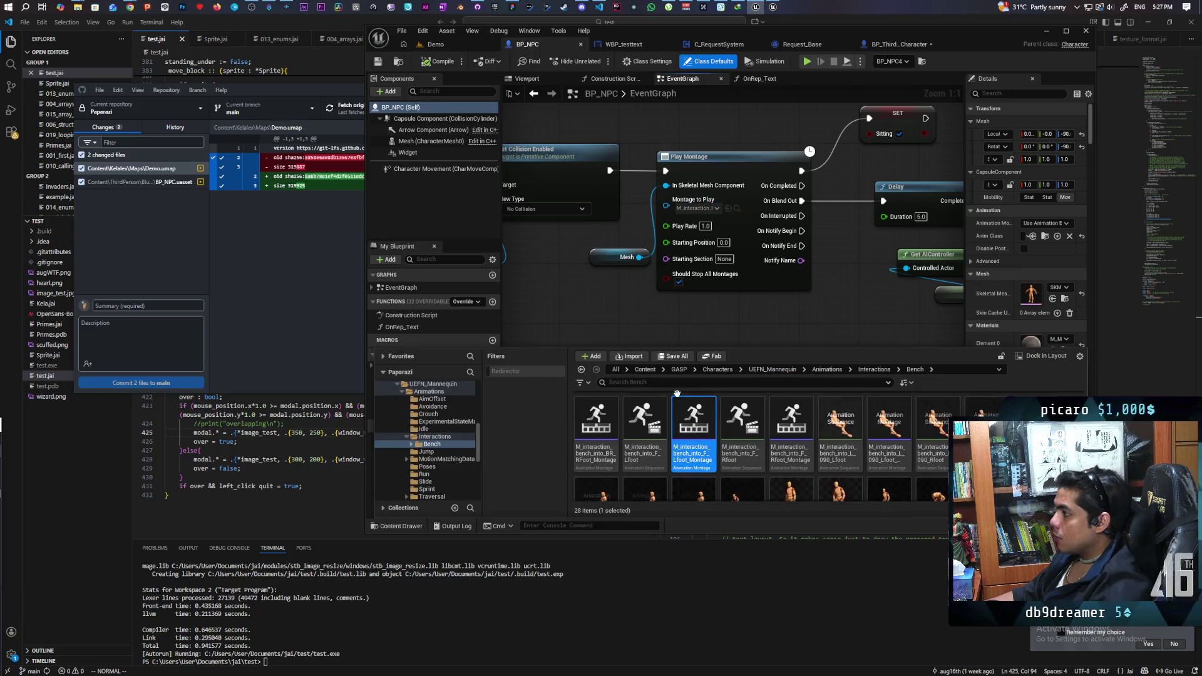
- Open the M_interaction_bench_into_F_Lfoot animation and review its Asset Details compression and root motion settings
left_click(660, 461)
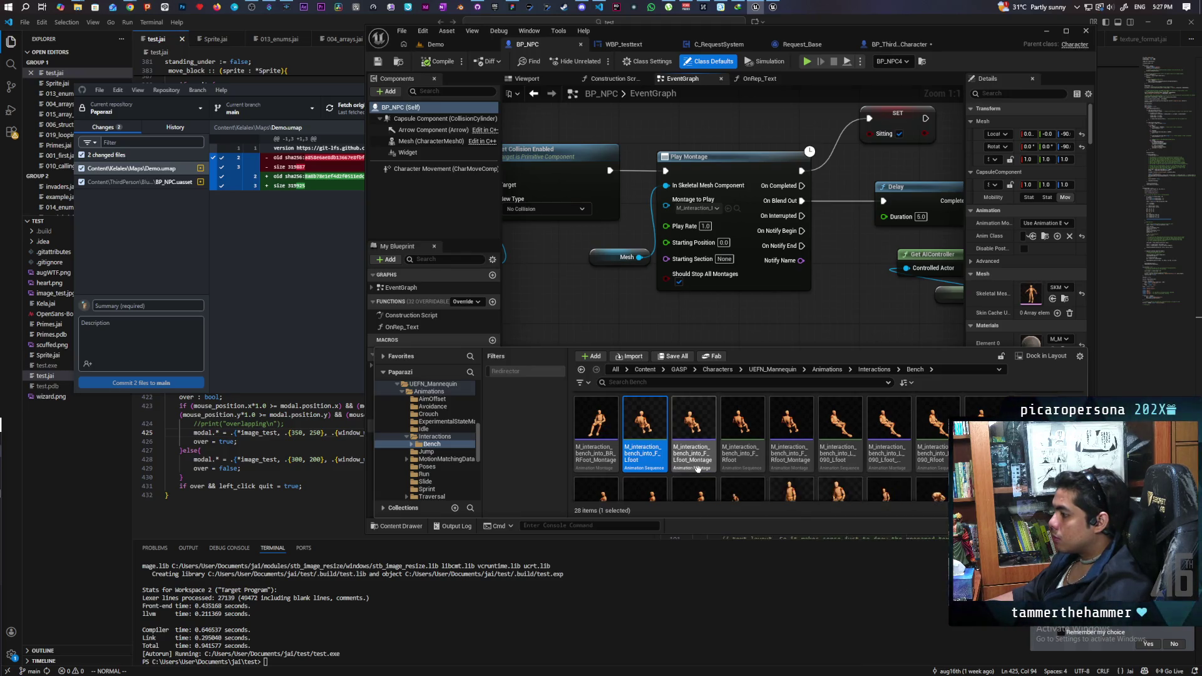
double_click(661, 426)
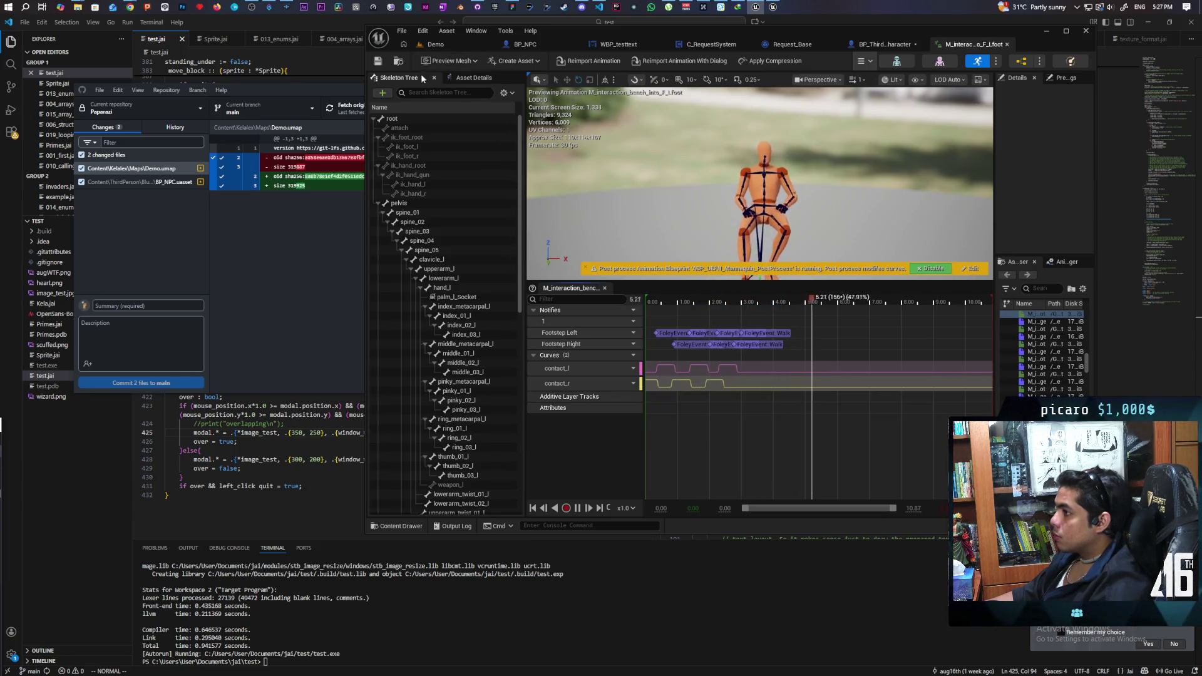
left_click(469, 79)
scroll(389, 354, "down", 6)
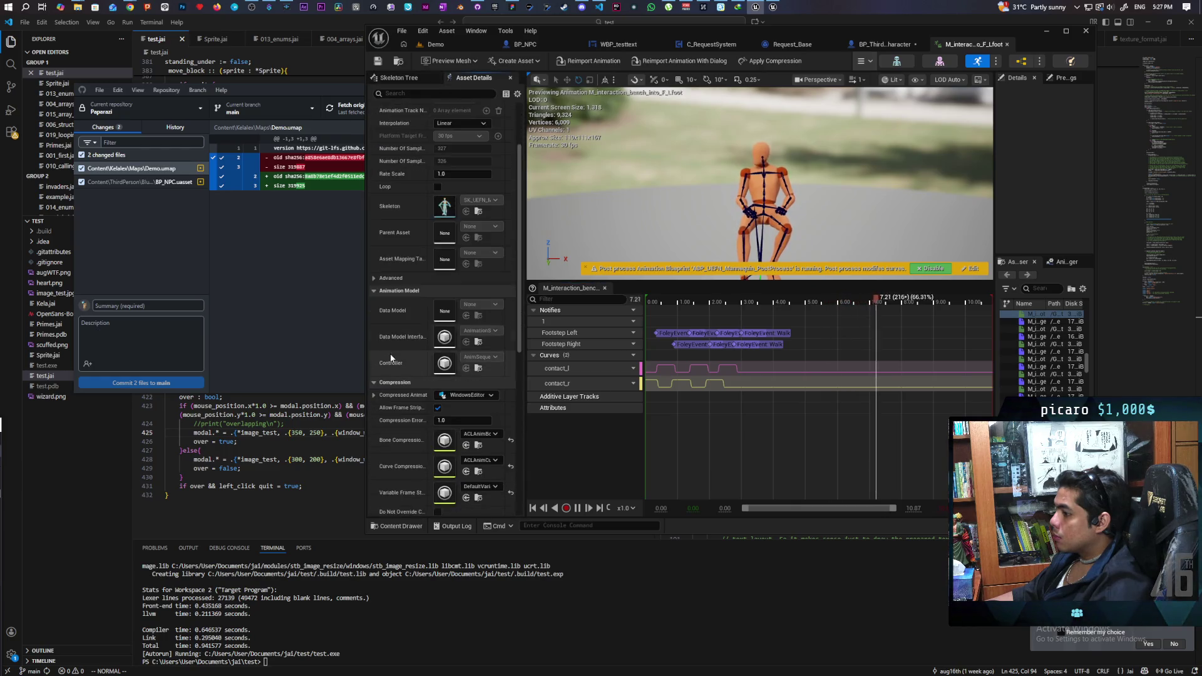
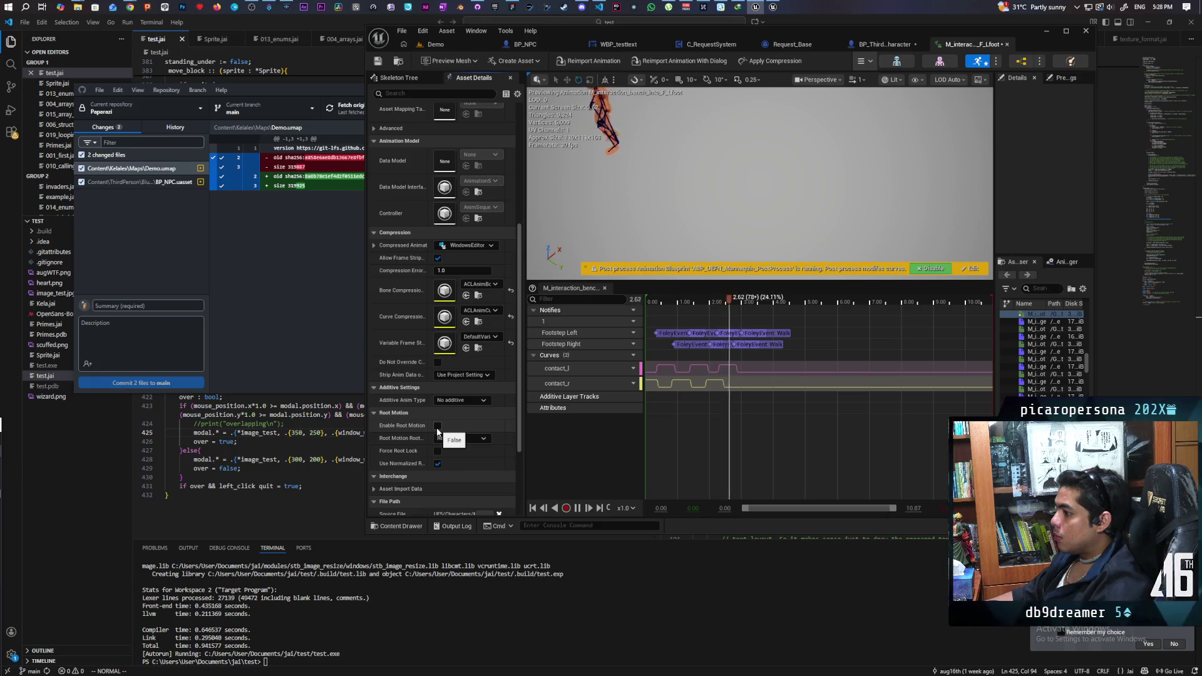
- Keep Root Lock at Ref Pose, try Additive Anim Type Local Space, then revert to No additive
left_click(442, 438)
left_click(484, 445)
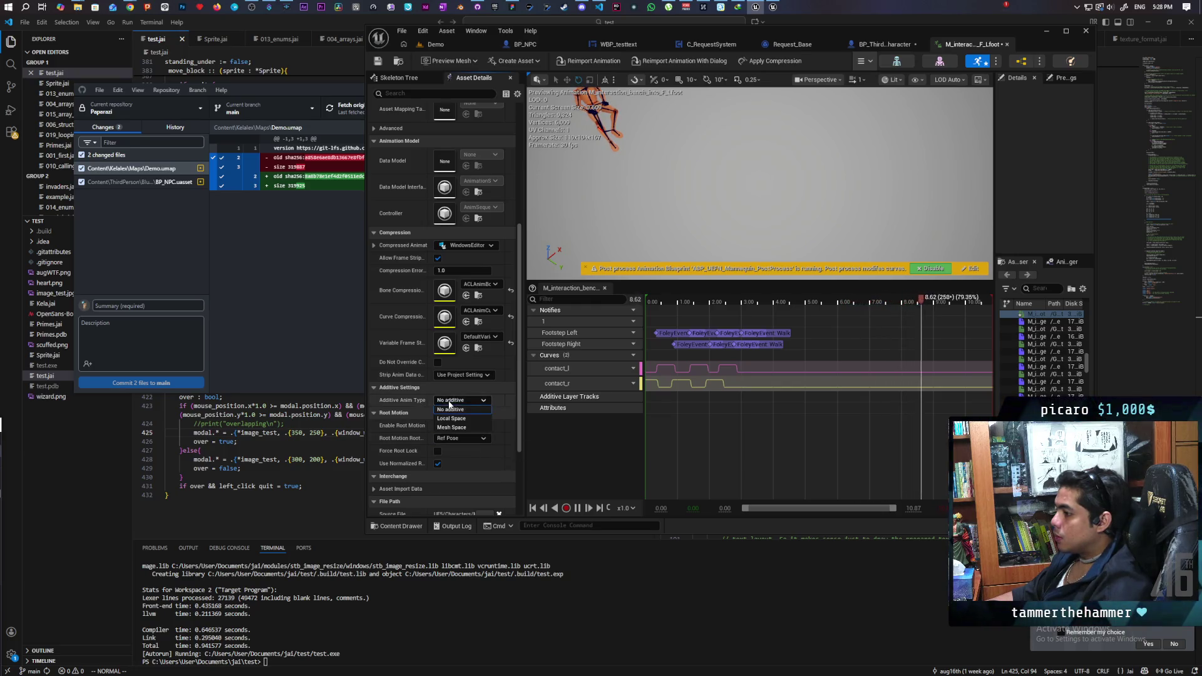
left_click(482, 400)
left_click(468, 419)
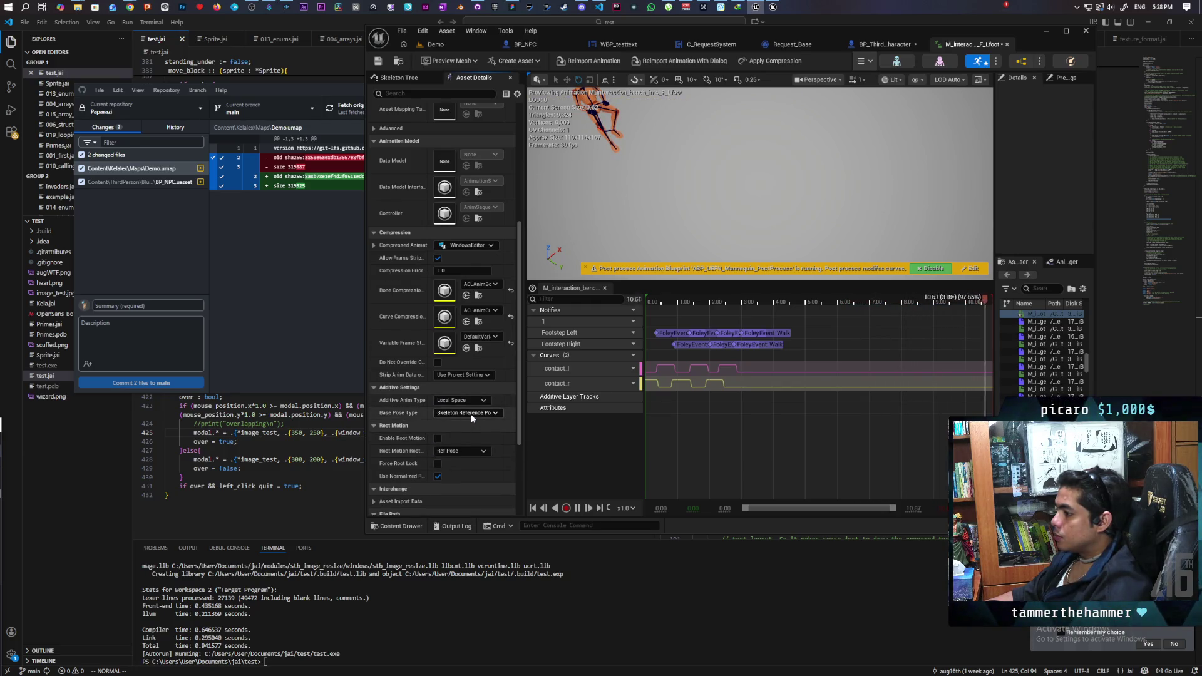
left_click(473, 402)
left_click(471, 408)
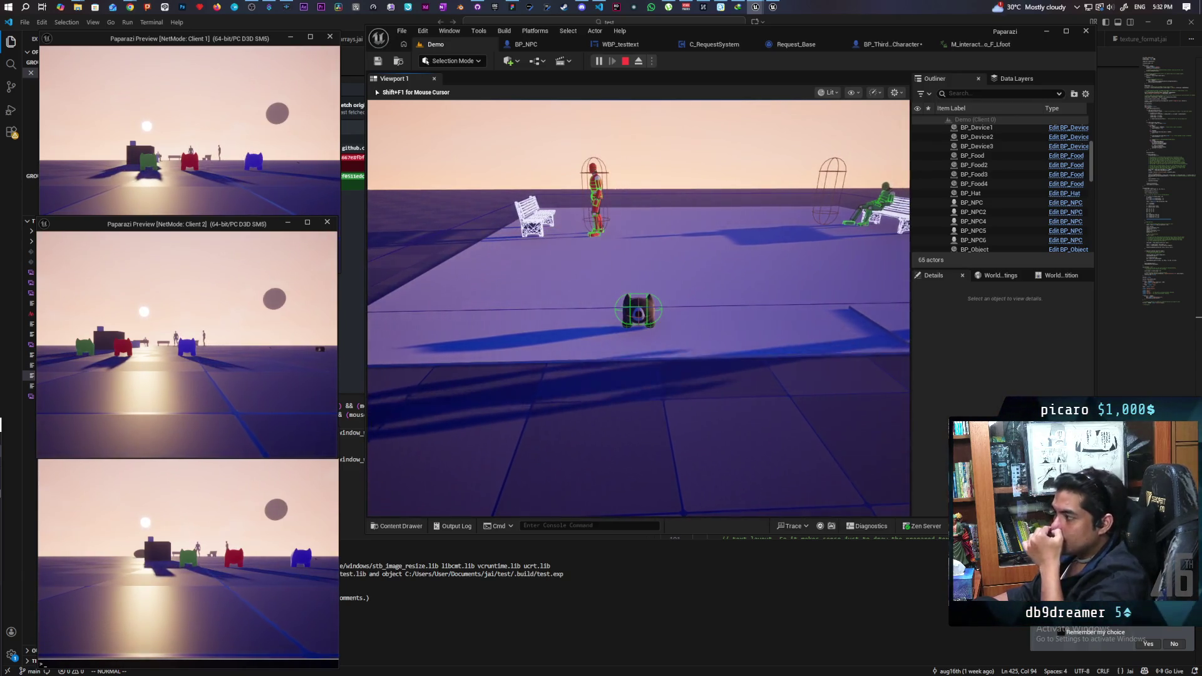
- Stop the Paparazi session, switch to the Onibi project and open TestLevel from Levels
key("Escape")
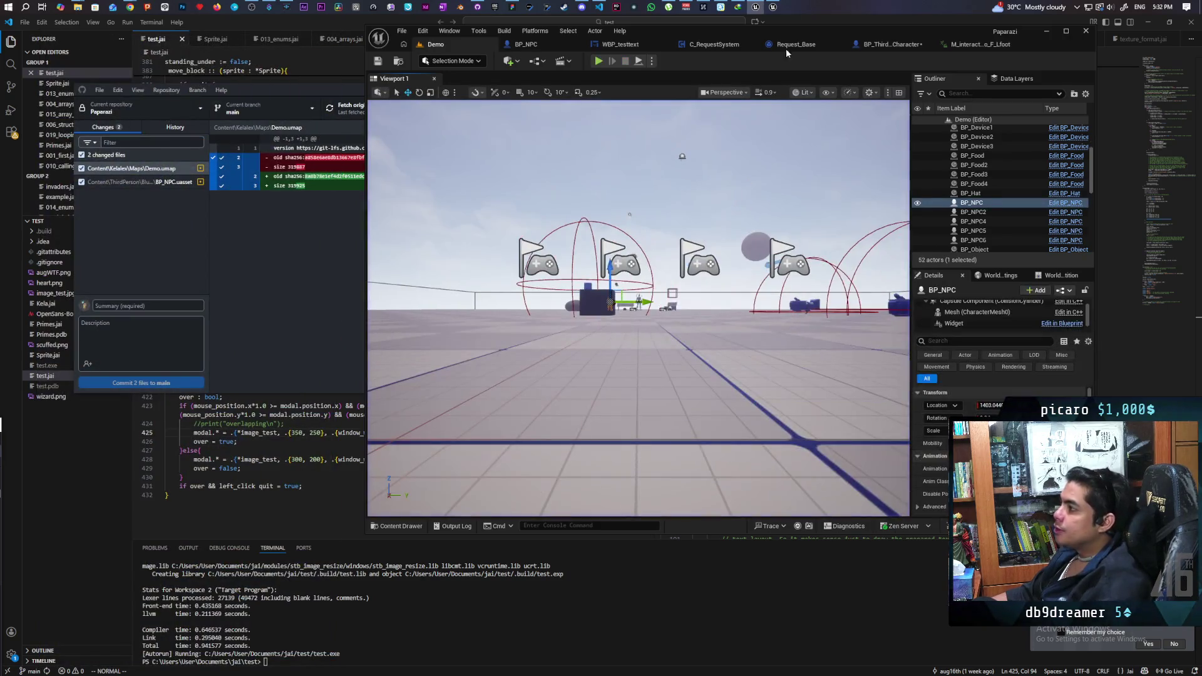
left_click(774, 7)
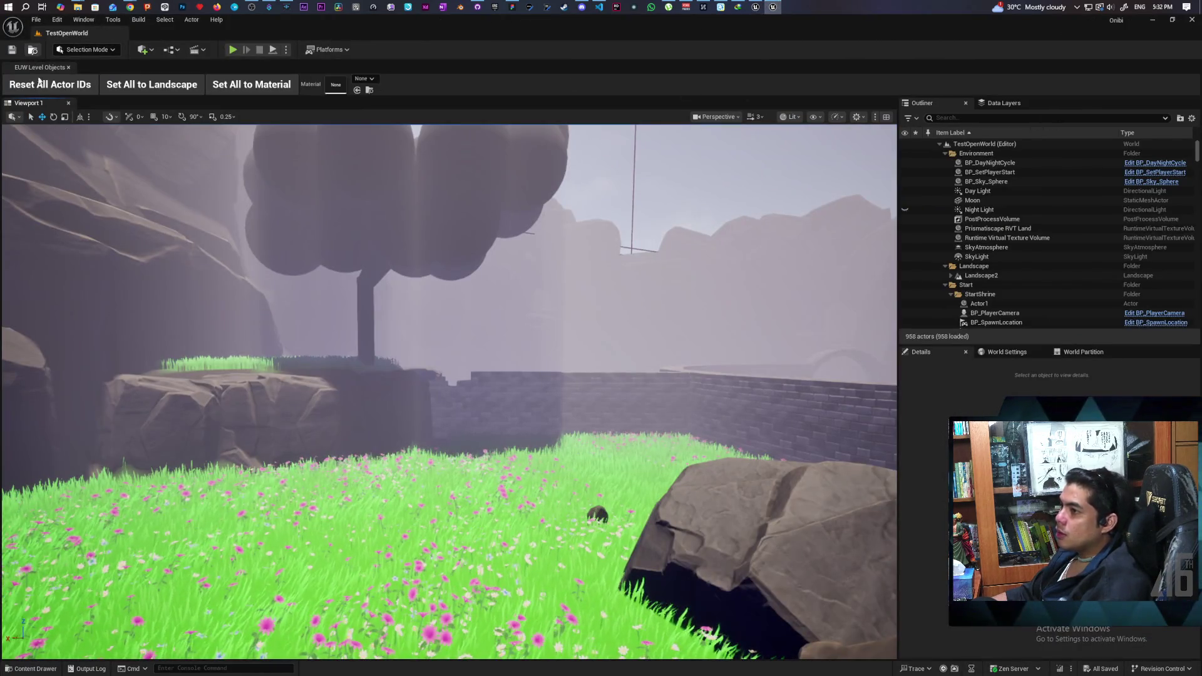
key("ctrl+space")
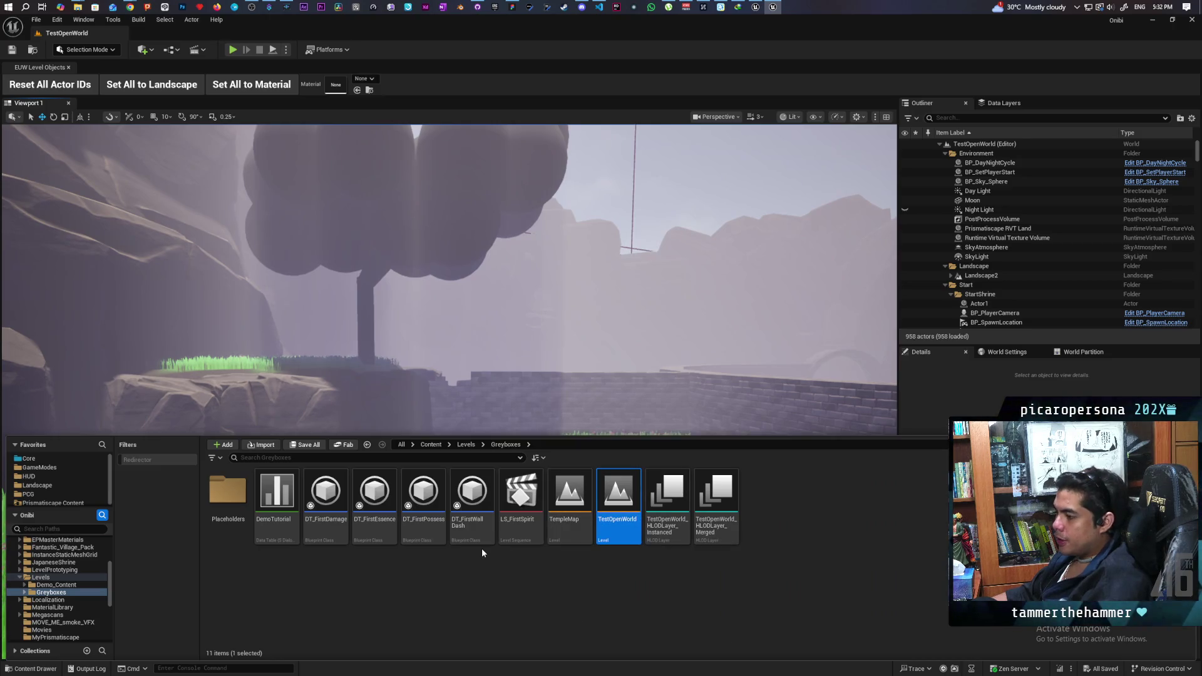
double_click(563, 504)
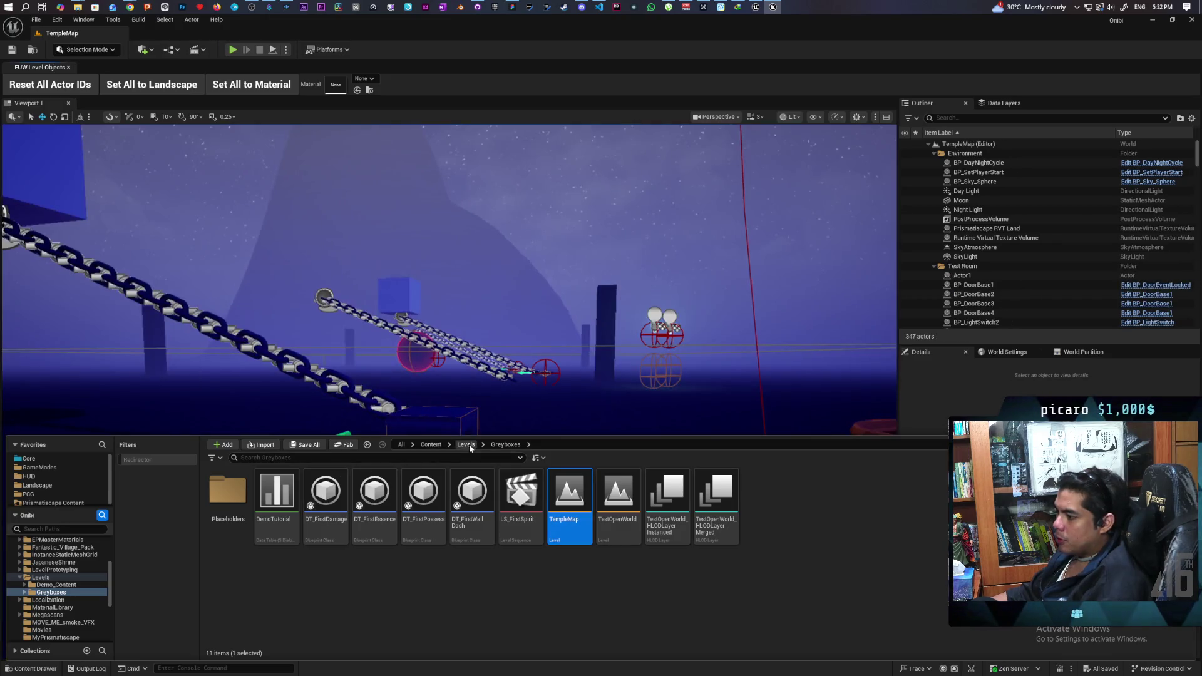
left_click(466, 445)
double_click(763, 506)
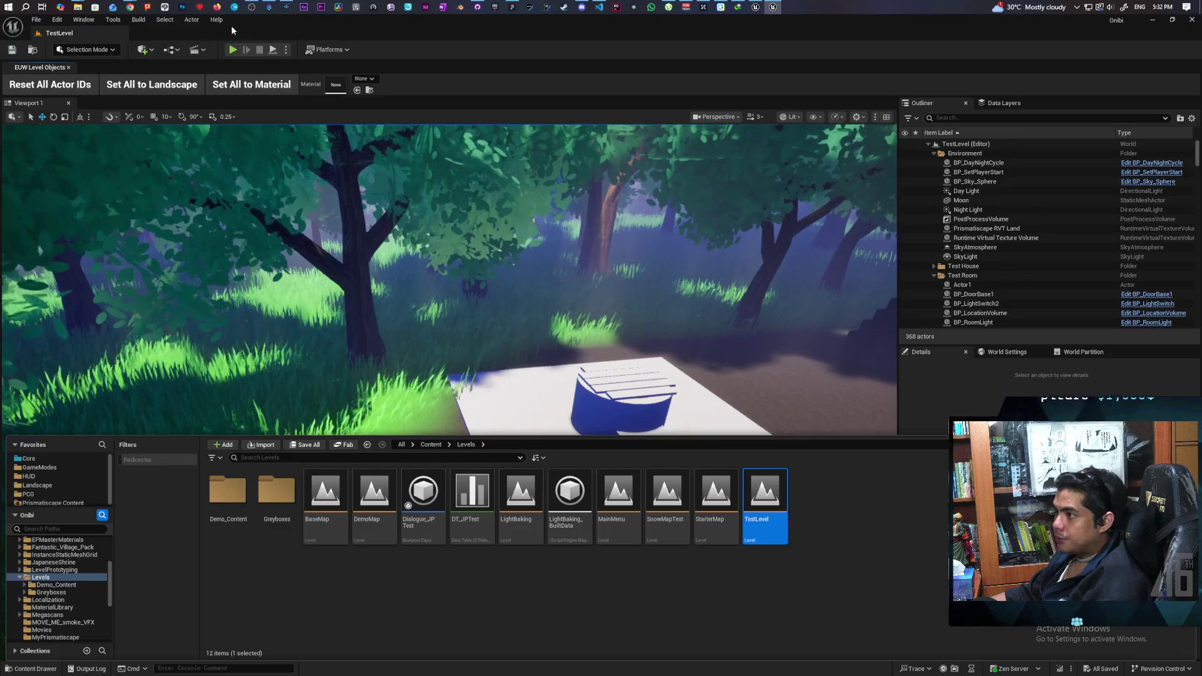
key("ctrl+space")
- Start playing TestLevel in the editor and return focus to the running game
key("alt+p")
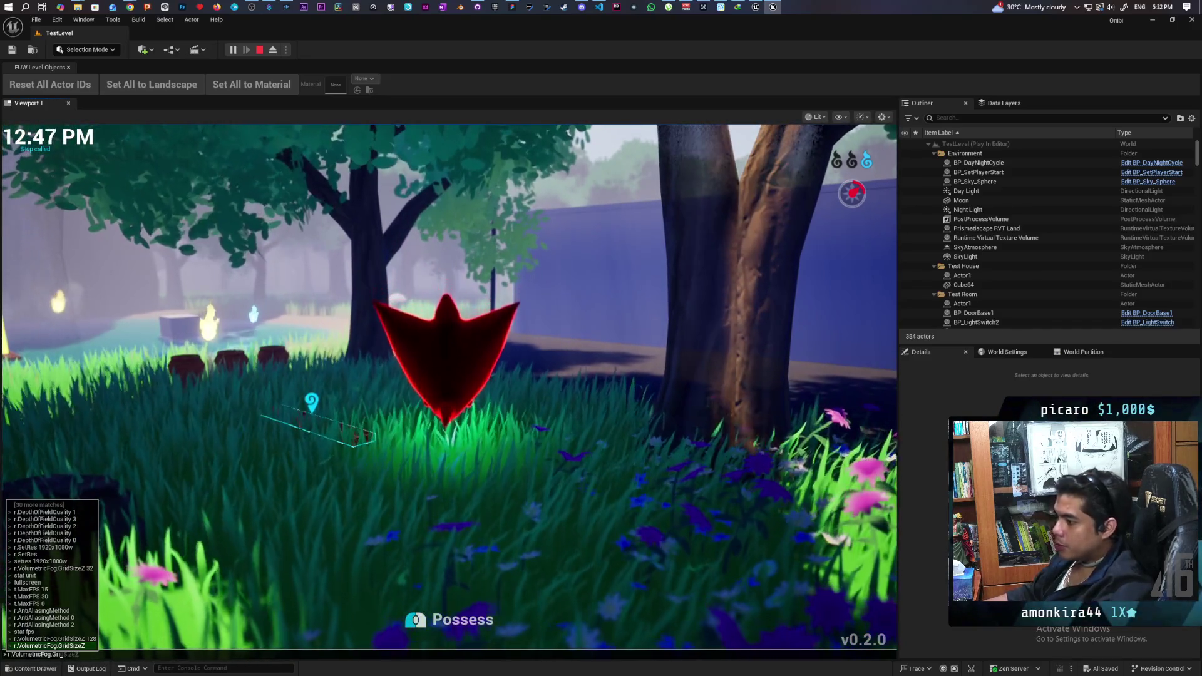
left_click(703, 506)
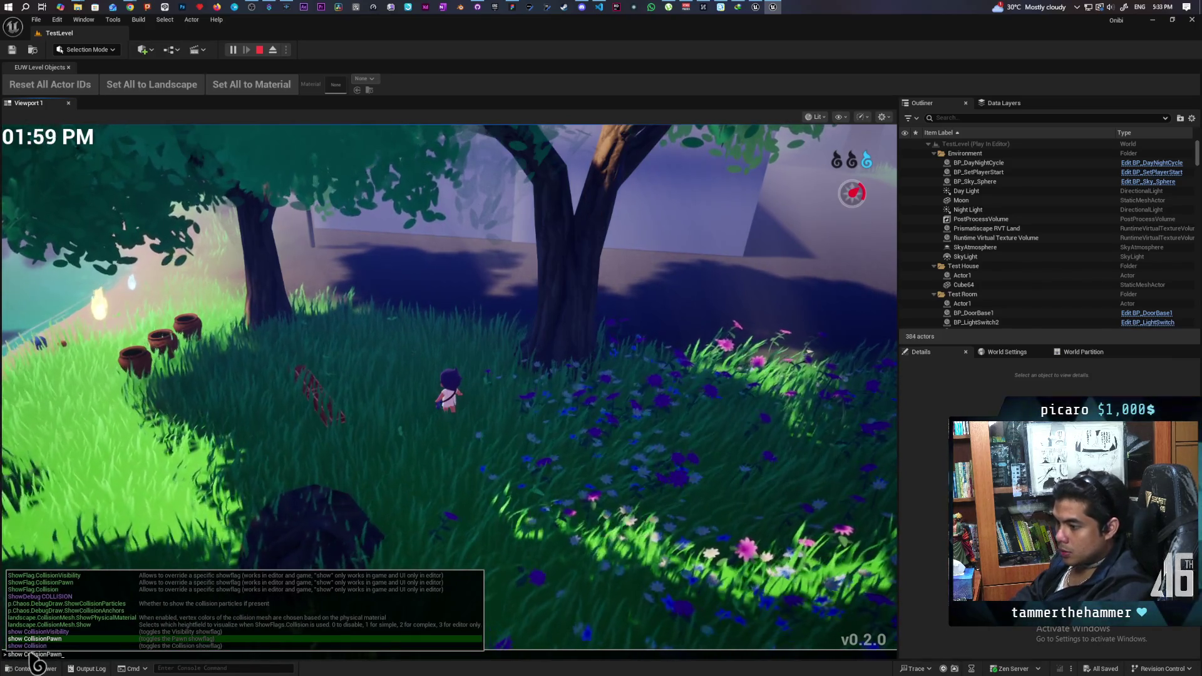
key("alt+Tab")
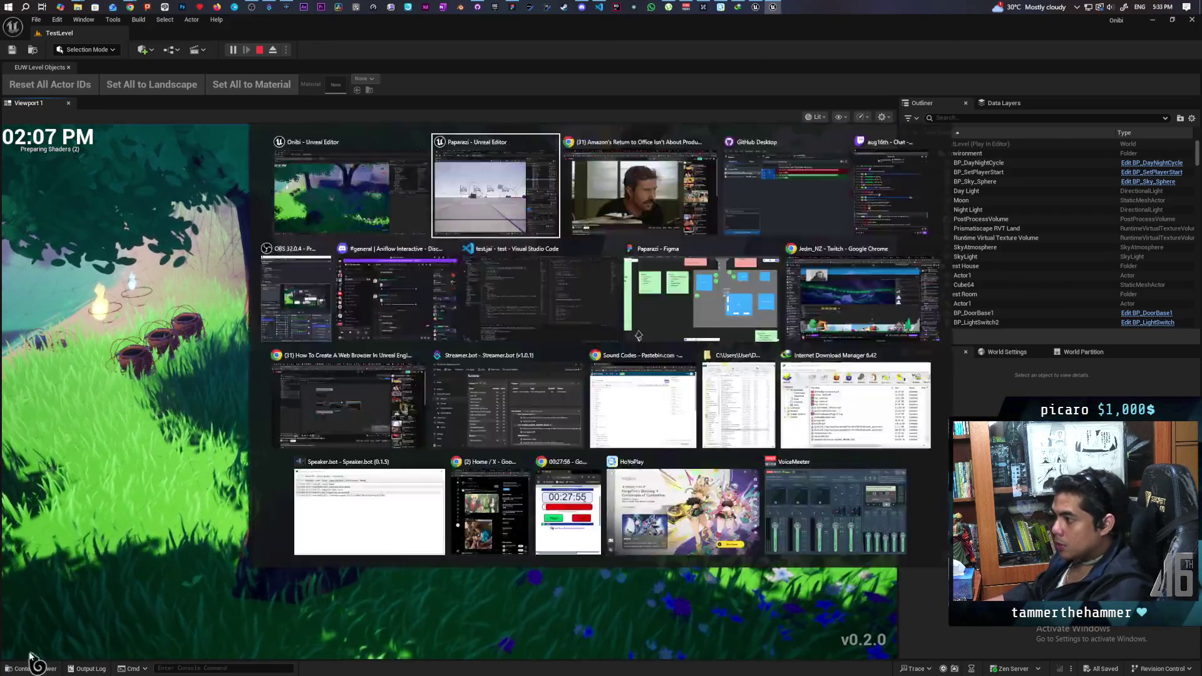
left_click(333, 480)
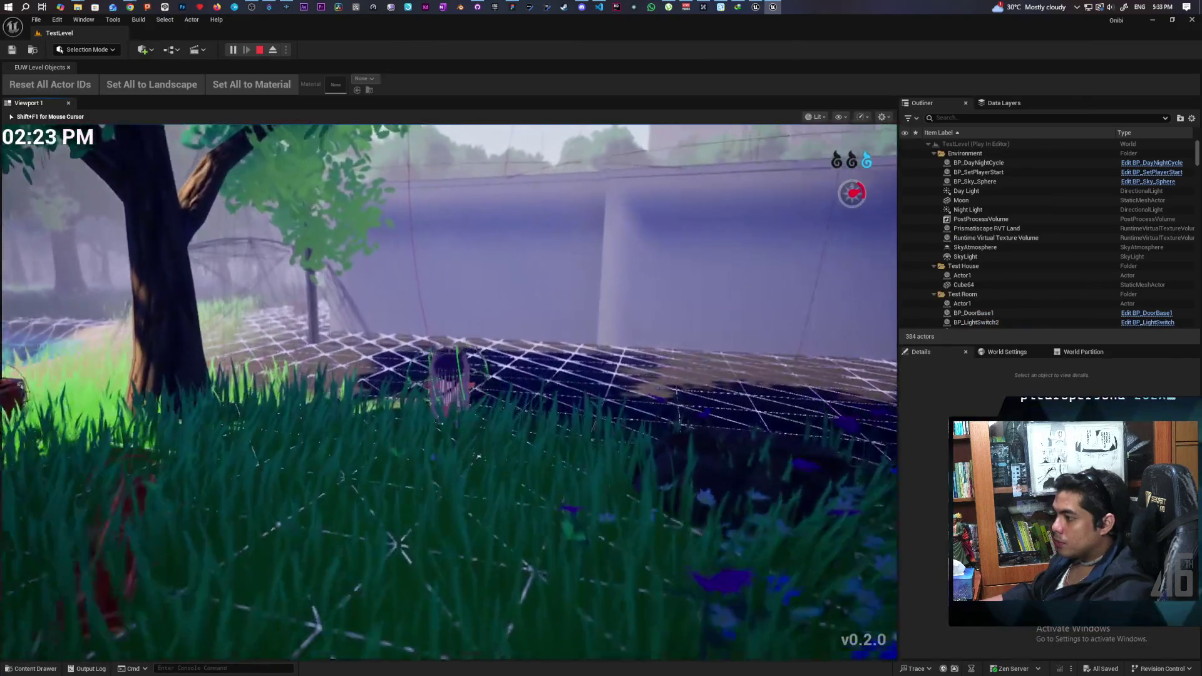
- Walk the character to the bench, test sitting and standing, then stop the session
key("w")
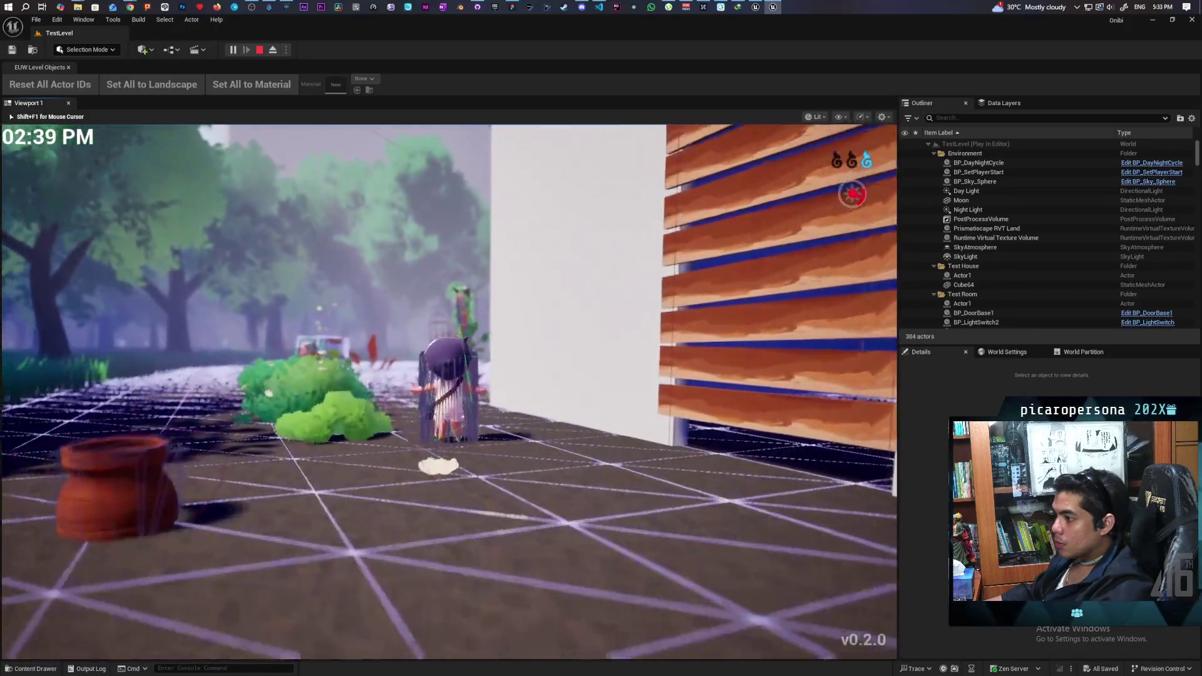
key("w")
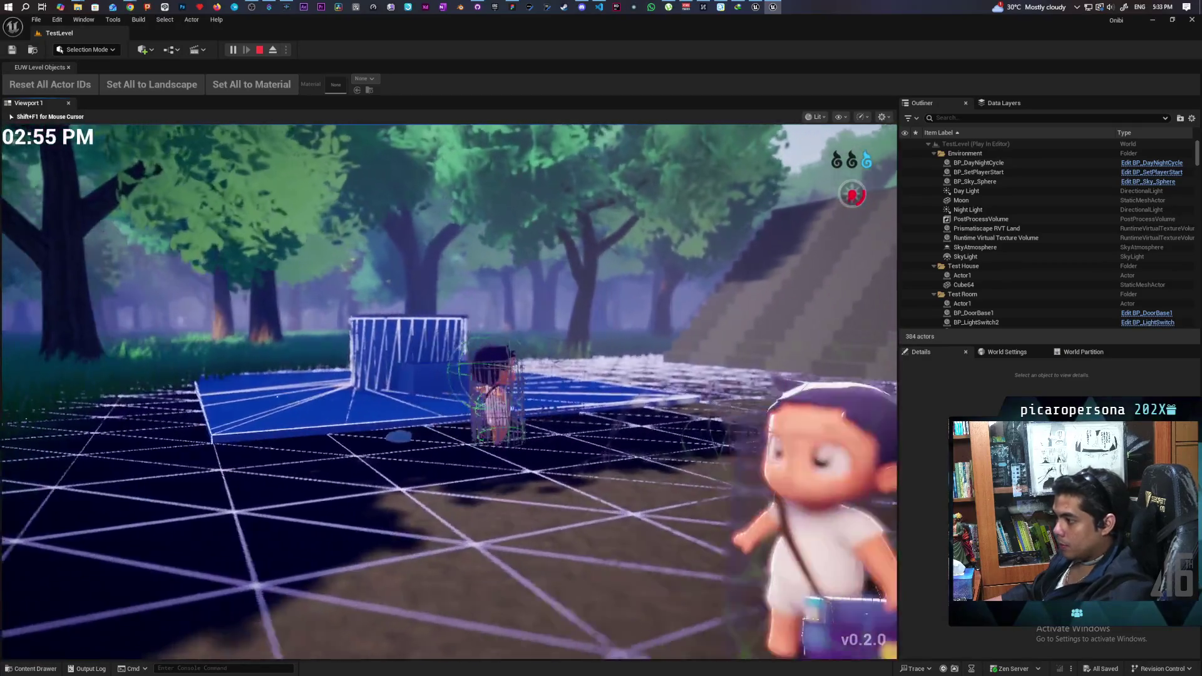
key("w")
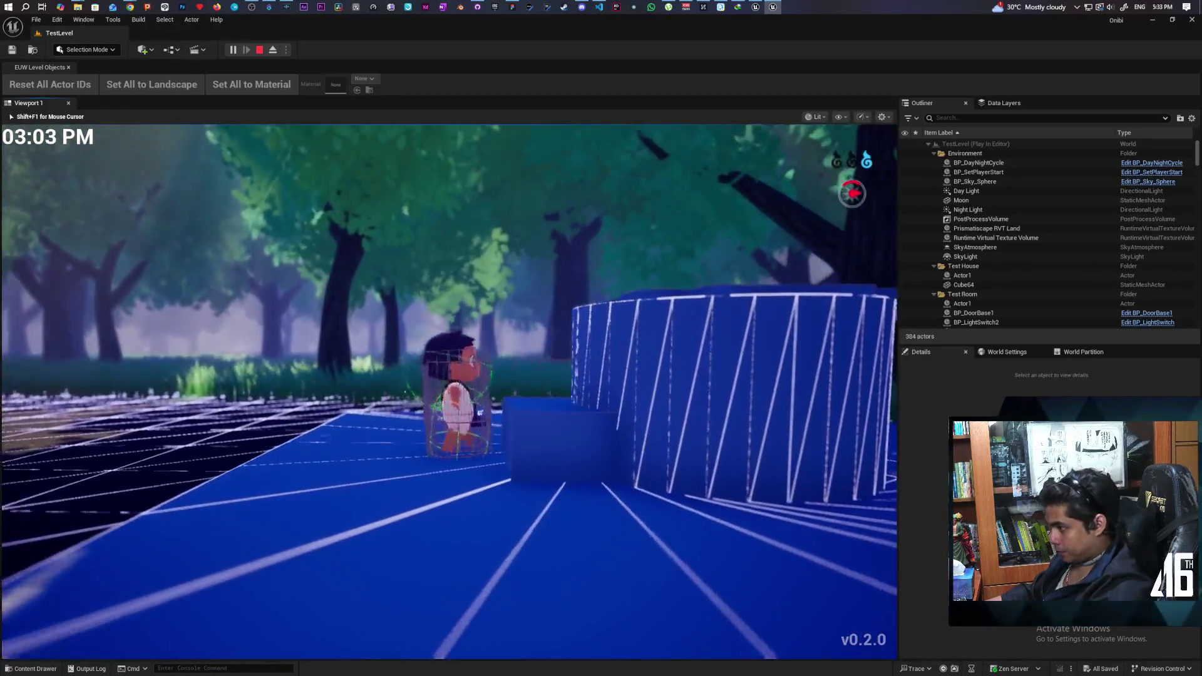
key("w")
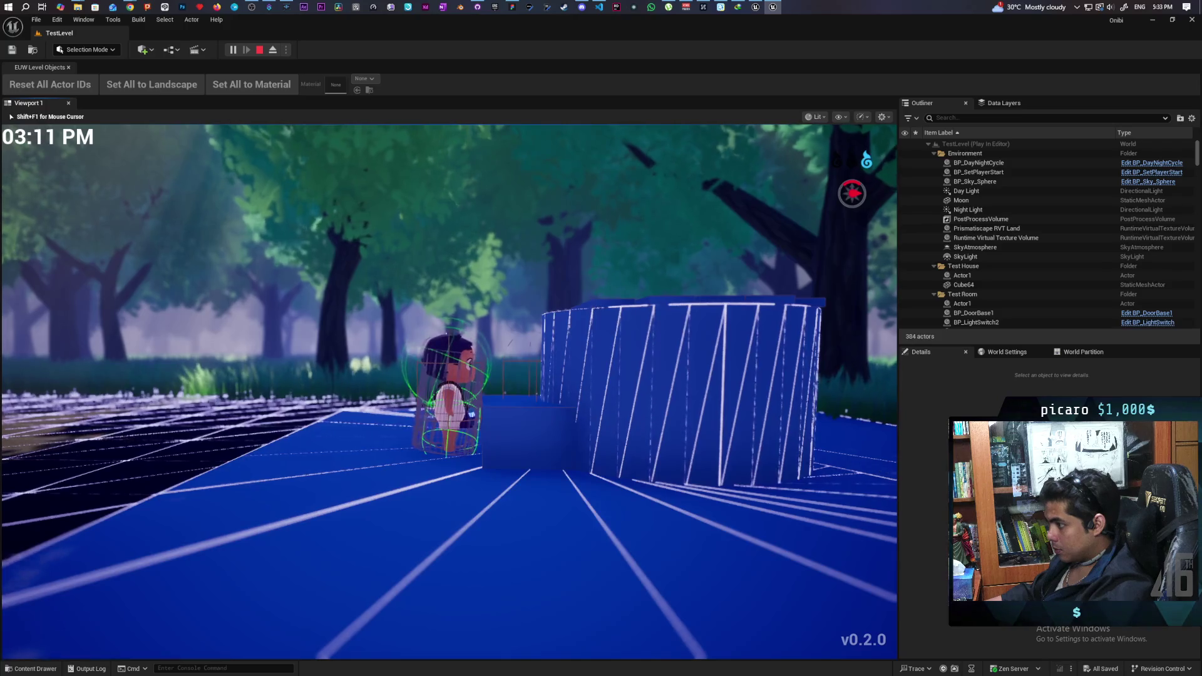
key("w")
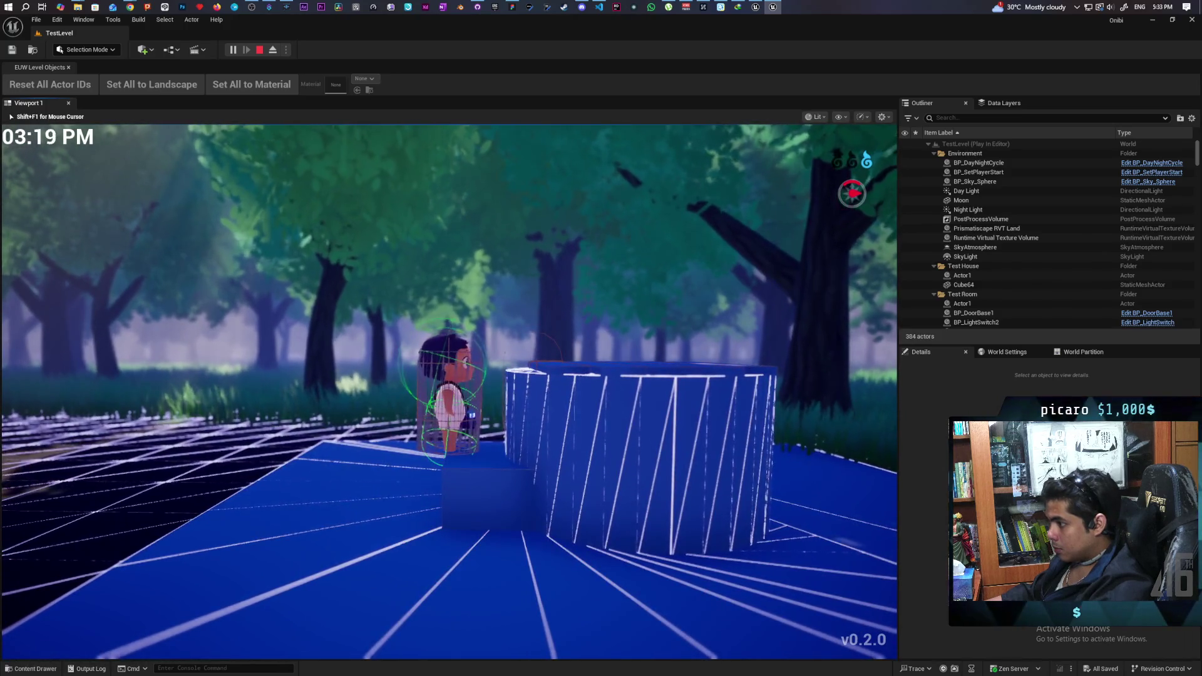
key("w")
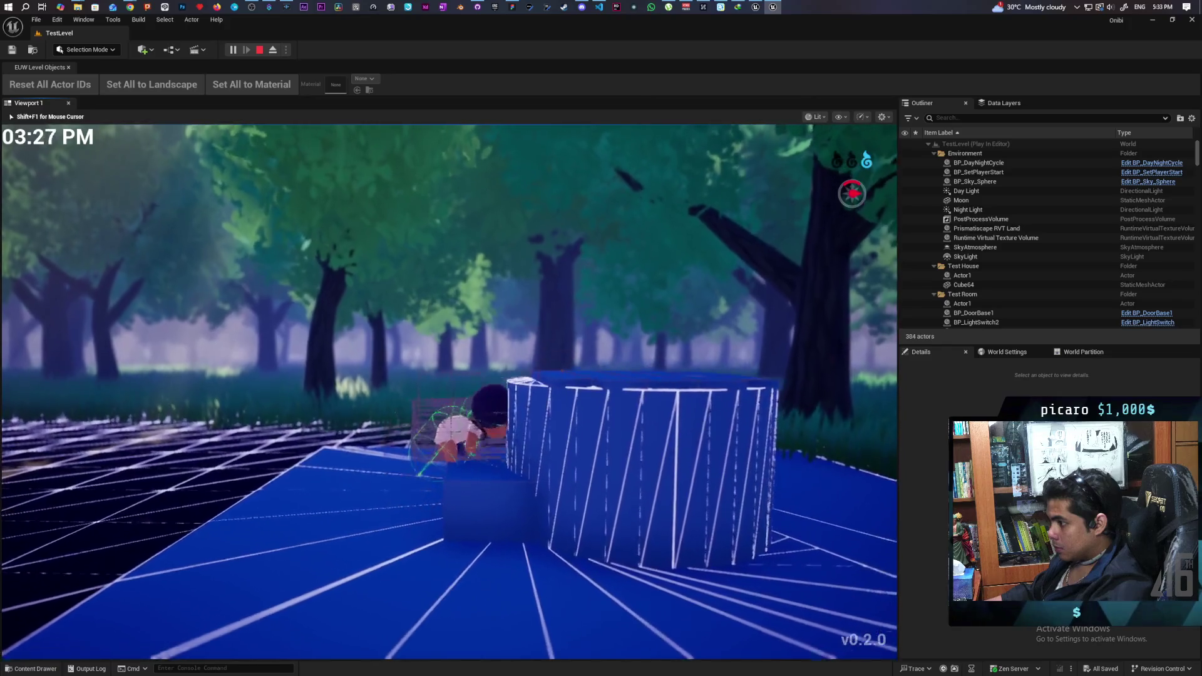
key("w")
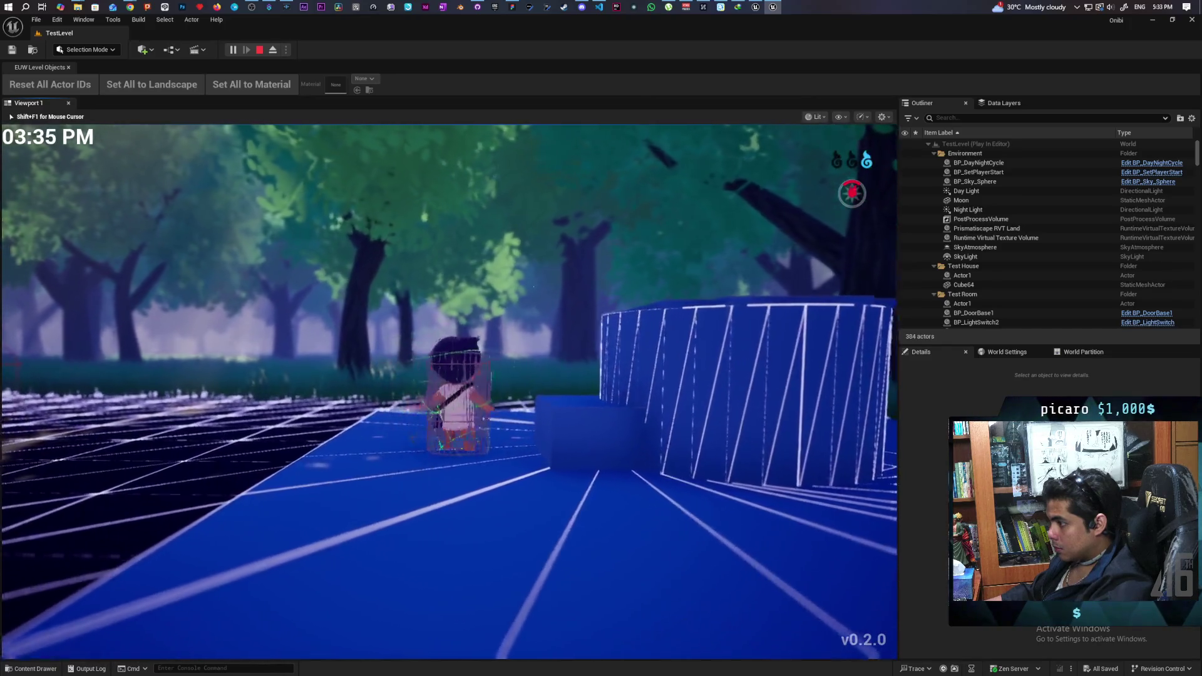
key("w")
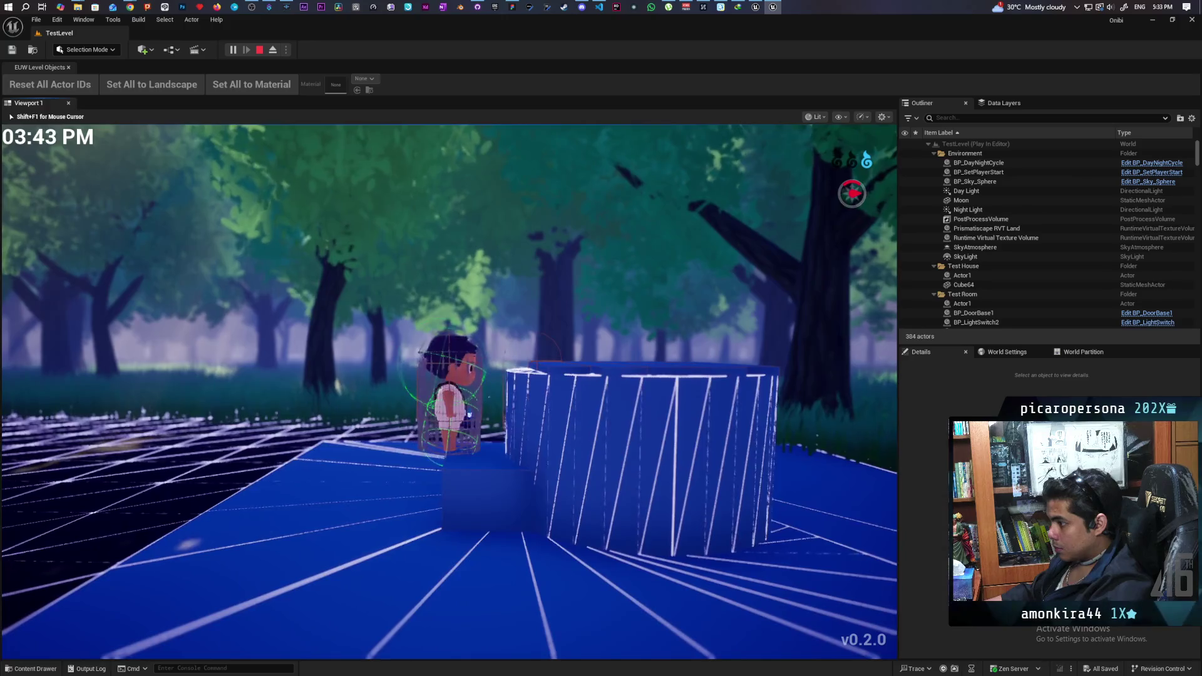
key("Escape")
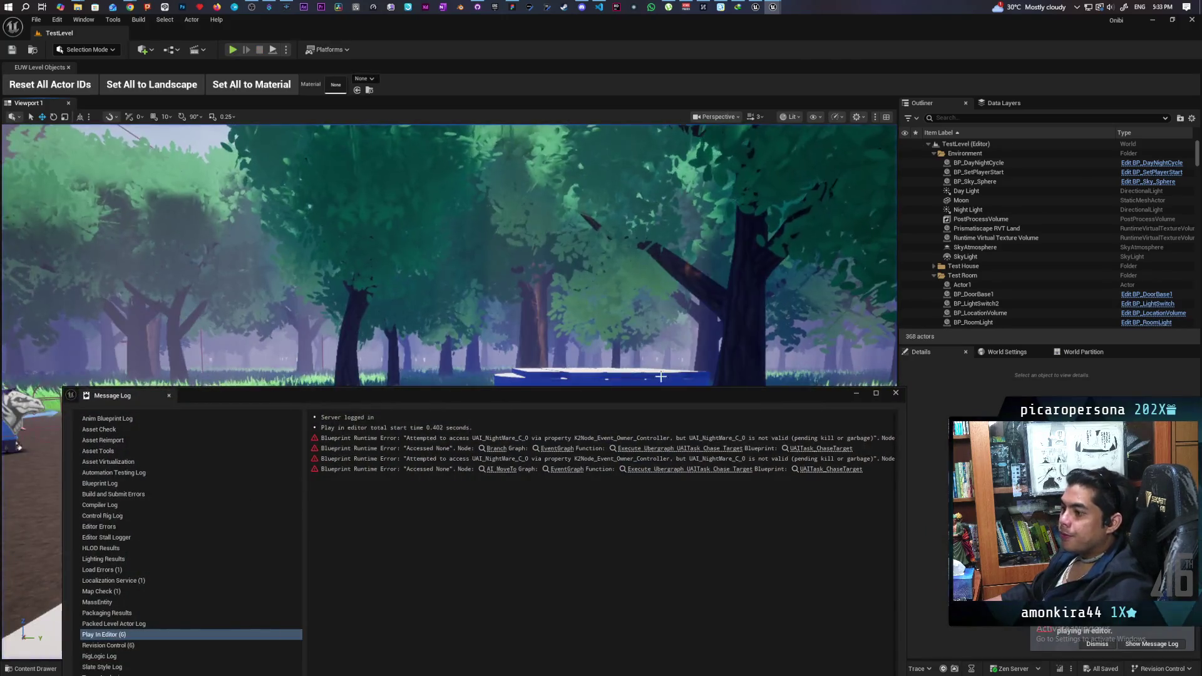
- Close the Message Log and open BP_Boy from Content/Core/Characters
left_click(899, 395)
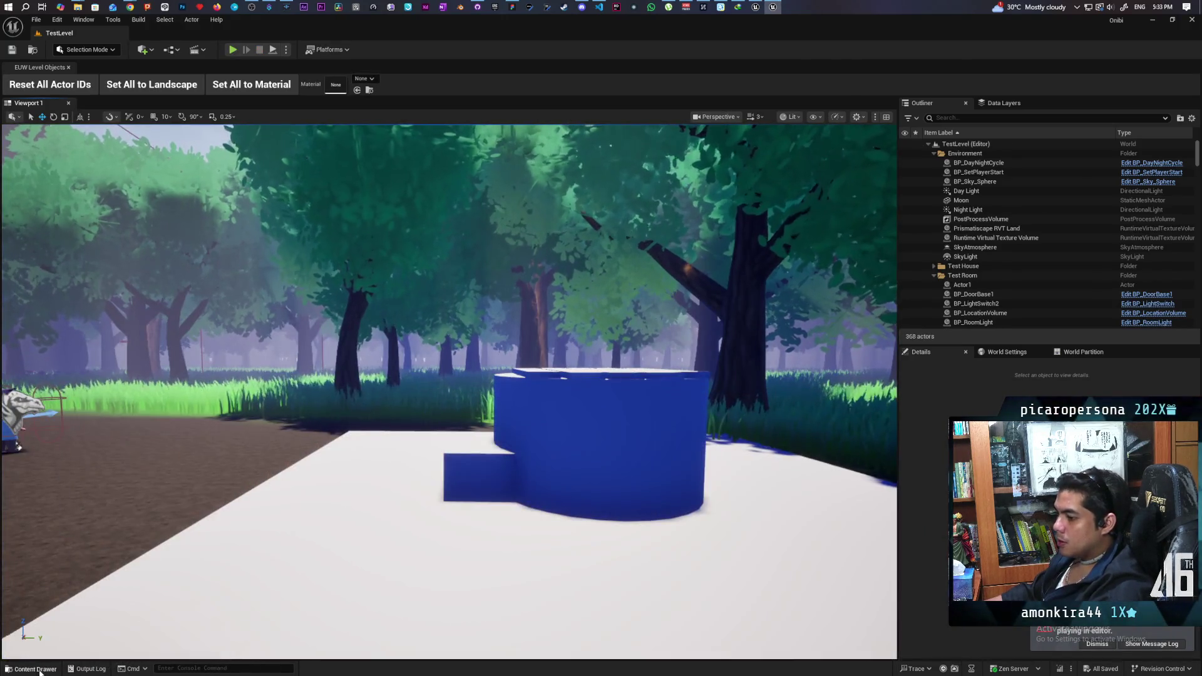
key("ctrl+space")
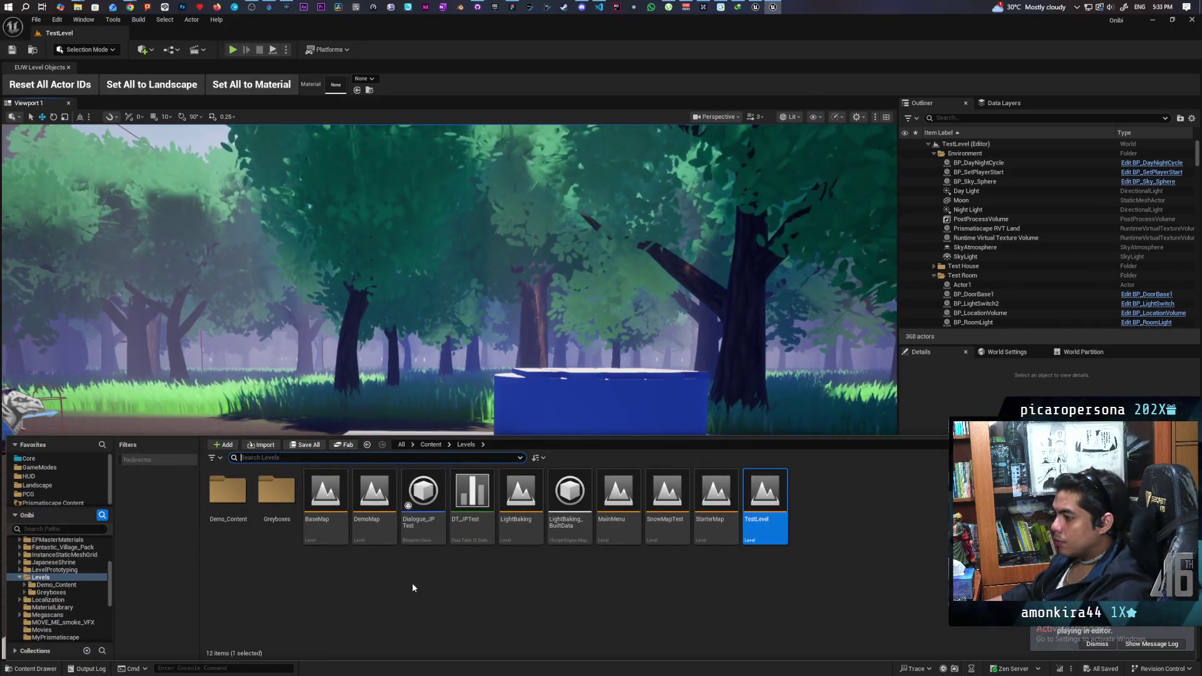
left_click(431, 445)
double_click(472, 492)
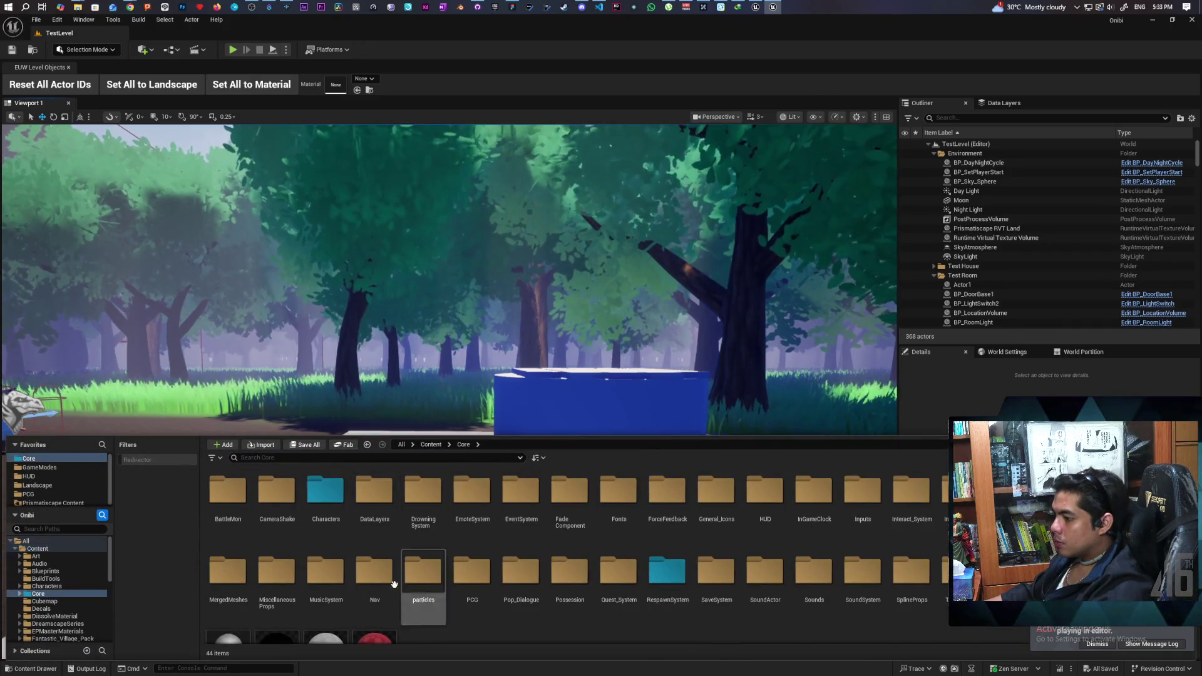
double_click(326, 492)
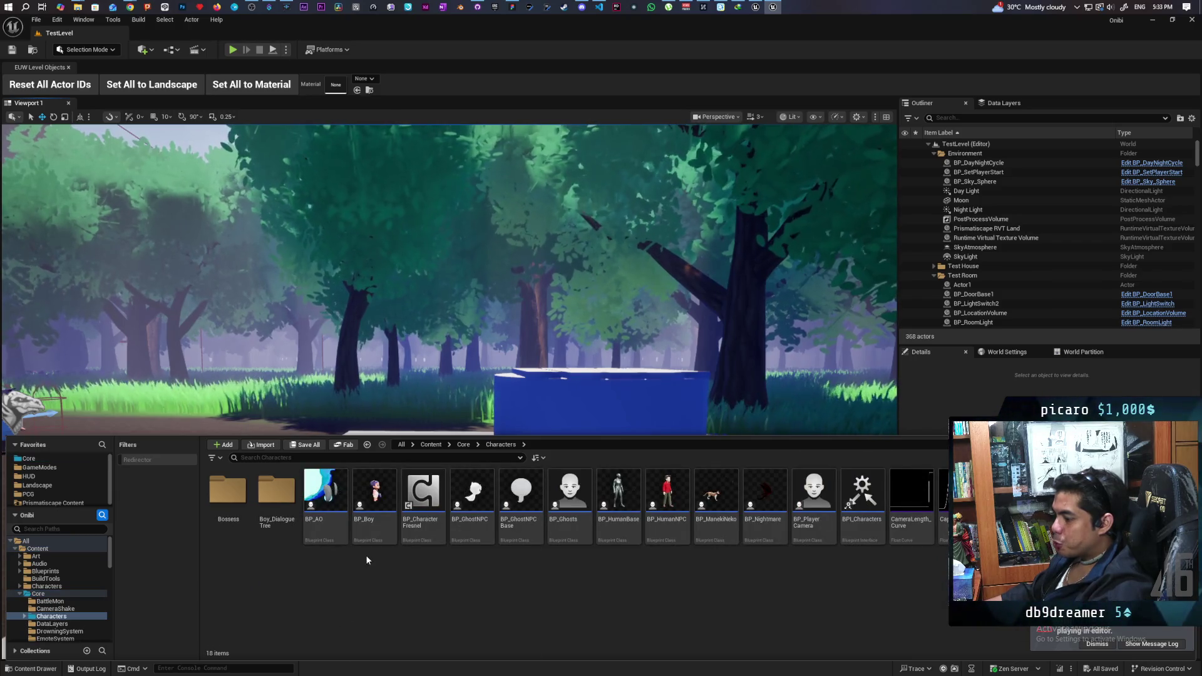
mouse_move(370, 540)
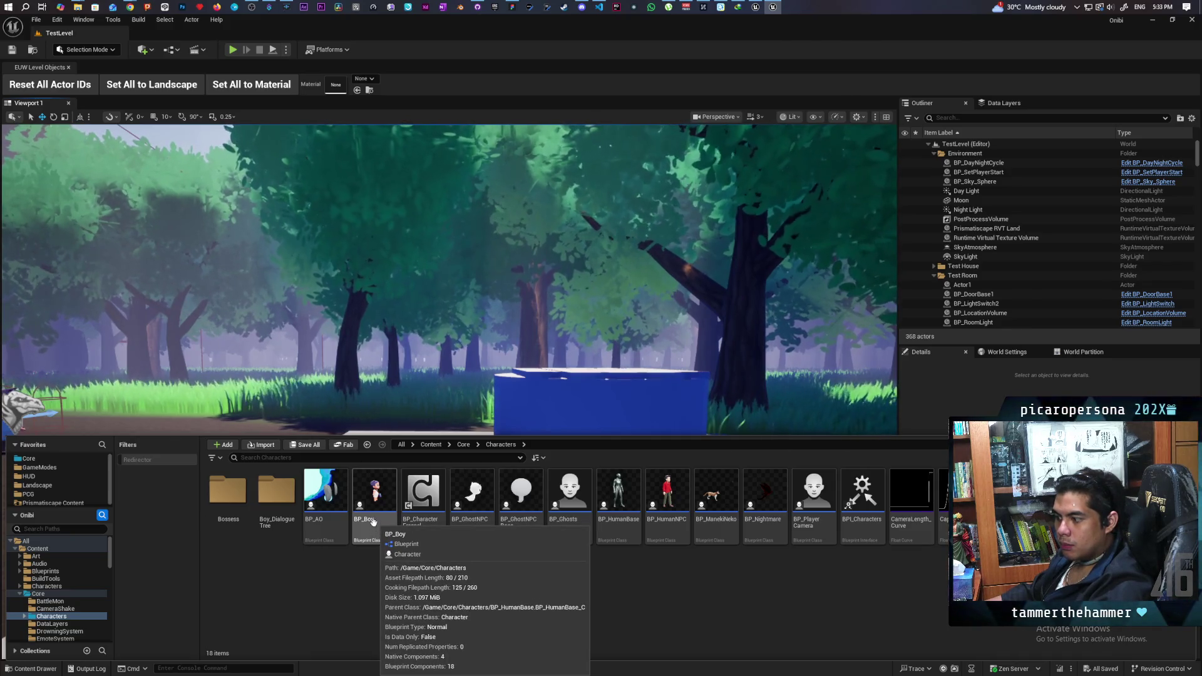
double_click(374, 524)
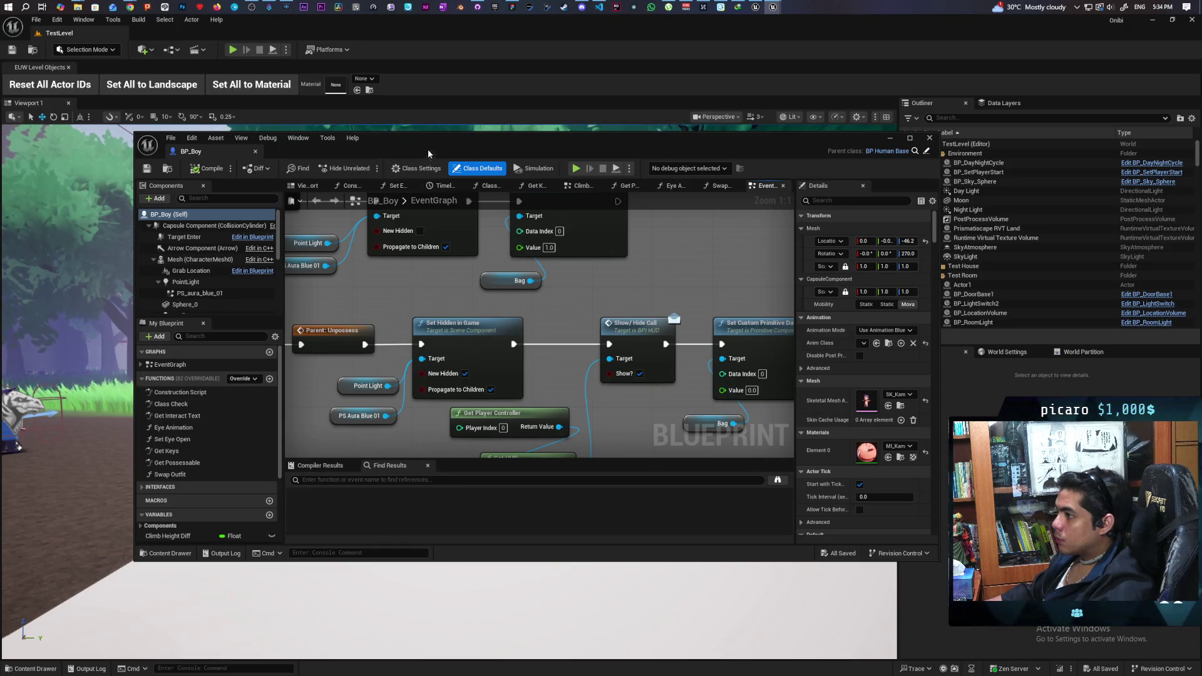
double_click(429, 136)
scroll(423, 260, "down", 6)
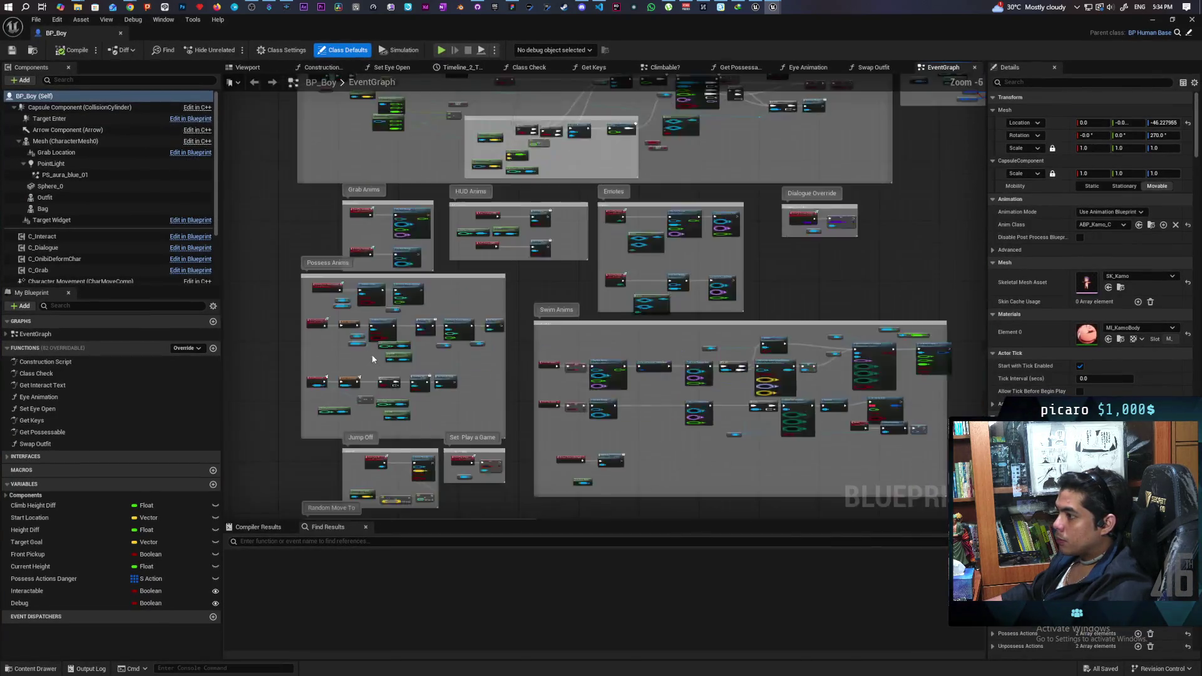
scroll(587, 369, "up", 7)
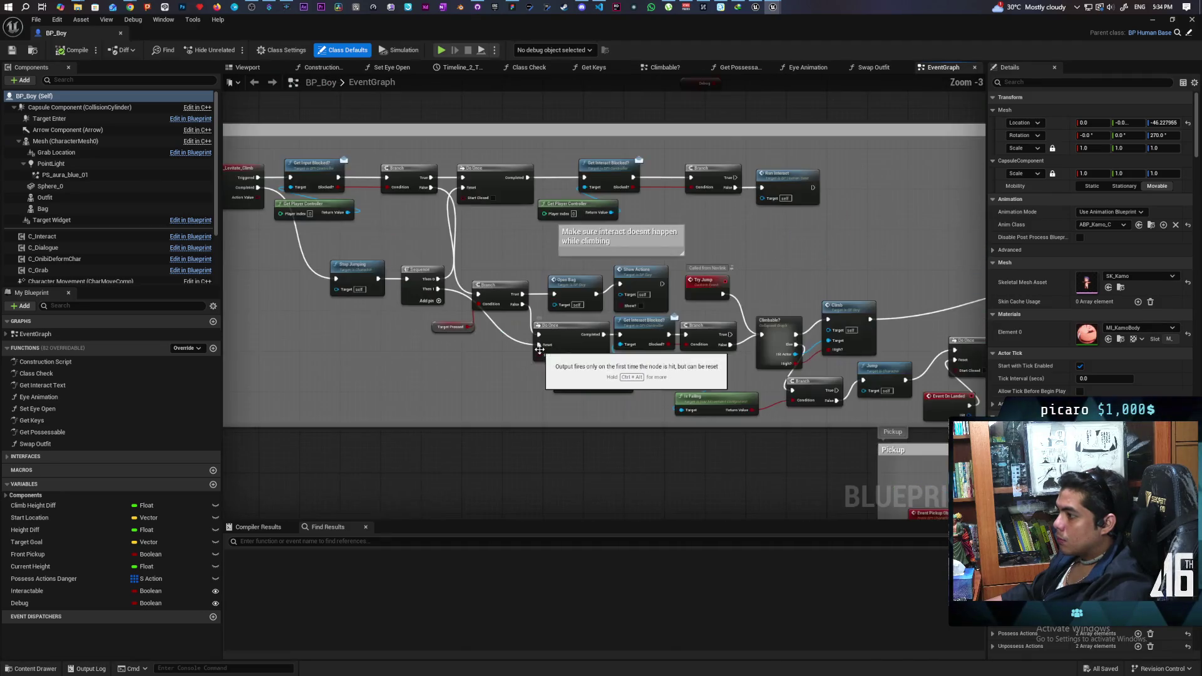
double_click(752, 334)
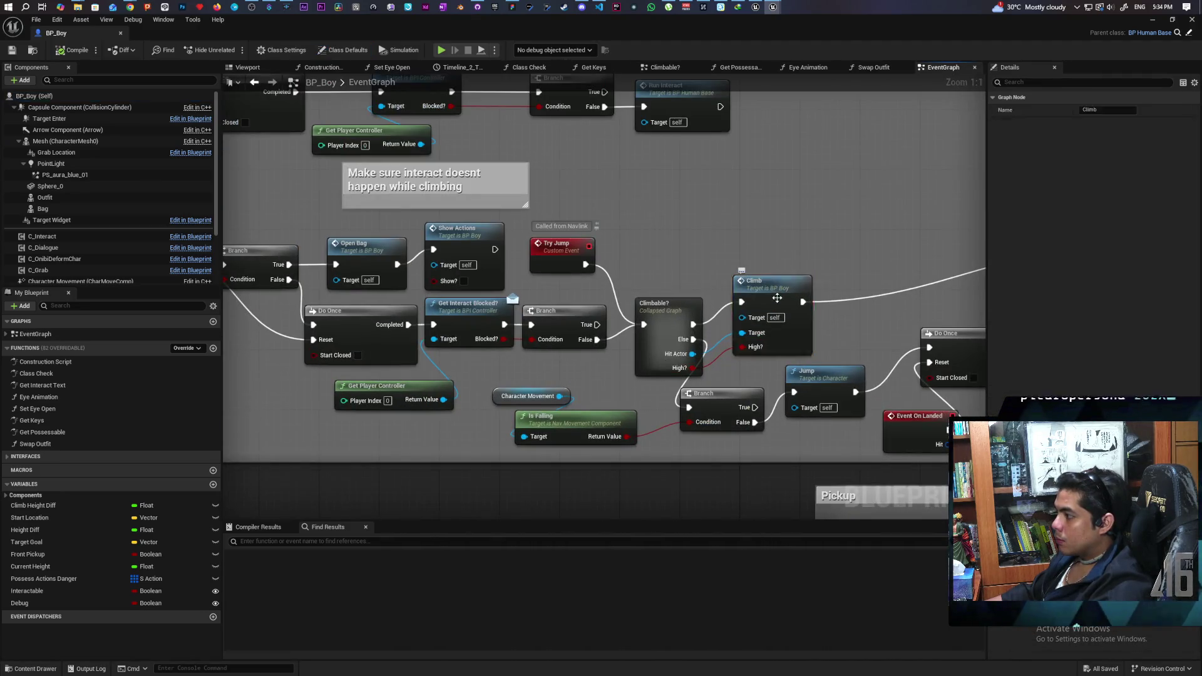
mouse_move(511, 395)
left_mouse_down()
mouse_move(483, 397)
mouse_move(601, 408)
mouse_move(481, 413)
left_mouse_up()
left_click_drag(536, 355, 540, 377)
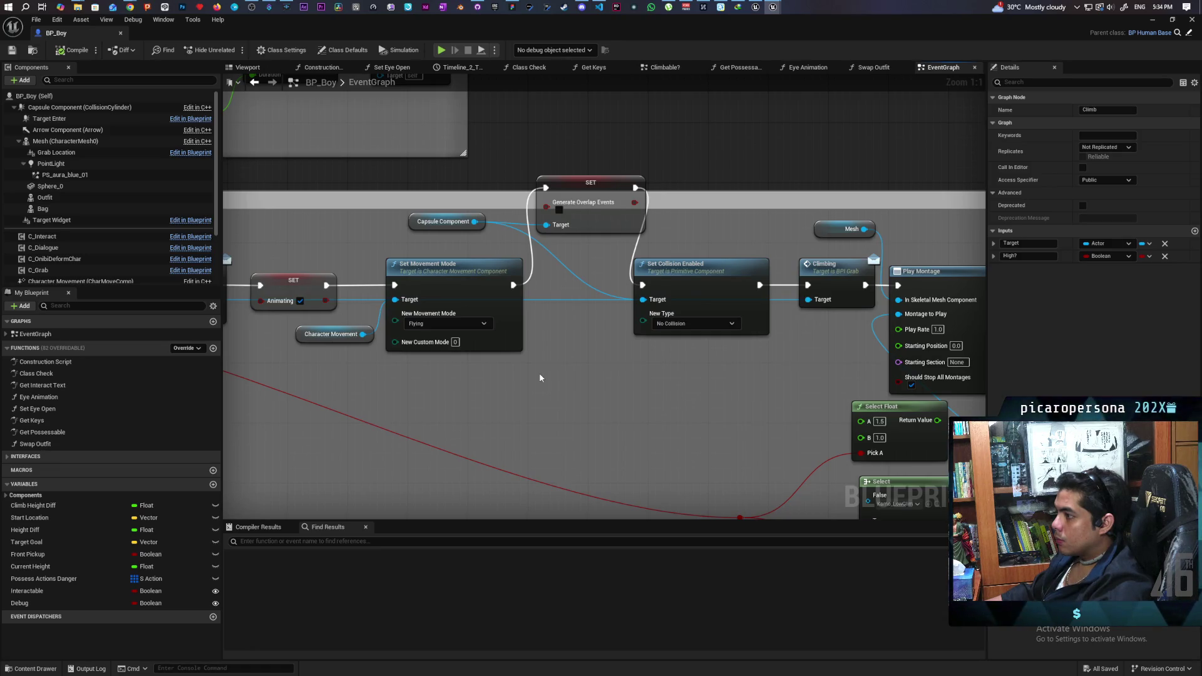
mouse_move(540, 377)
left_mouse_down()
mouse_move(449, 375)
mouse_move(488, 367)
left_mouse_up()
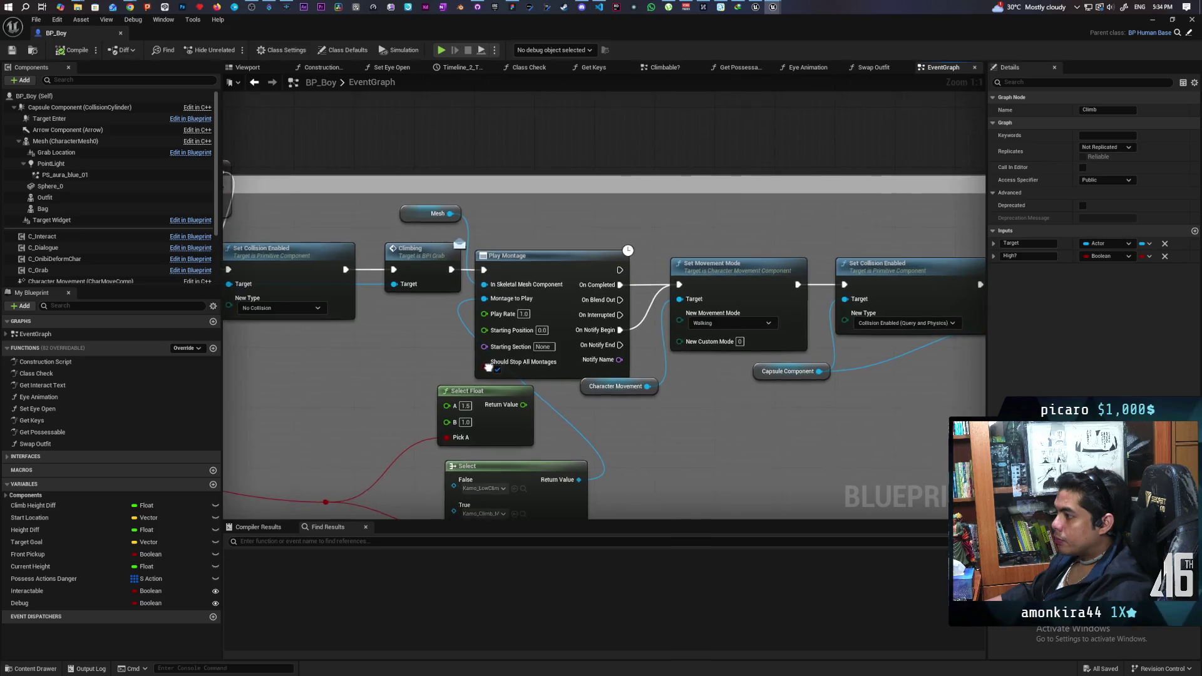
mouse_move(647, 429)
left_mouse_down()
mouse_move(614, 408)
mouse_move(618, 384)
mouse_move(660, 381)
mouse_move(629, 373)
mouse_move(634, 351)
mouse_move(405, 379)
mouse_move(541, 392)
left_mouse_up()
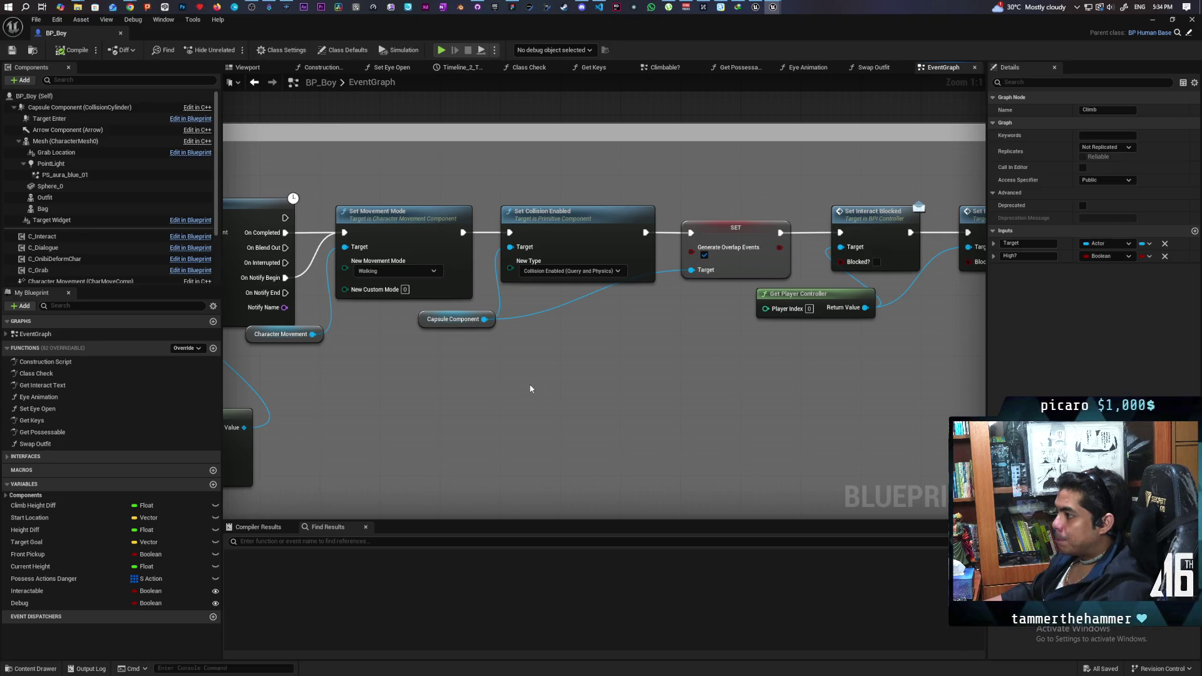
mouse_move(561, 384)
left_mouse_down()
mouse_move(580, 379)
mouse_move(296, 381)
mouse_move(716, 363)
mouse_move(811, 346)
left_mouse_up()
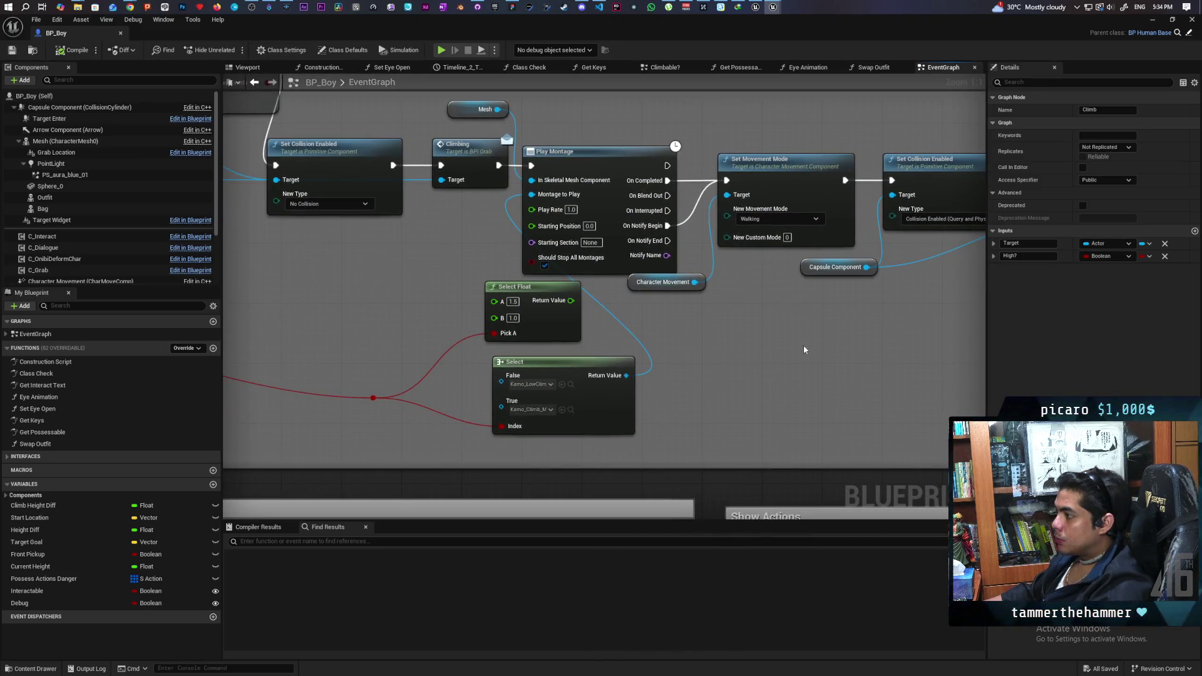
mouse_move(695, 340)
left_mouse_down()
mouse_move(795, 342)
mouse_move(647, 347)
mouse_move(876, 329)
left_mouse_up()
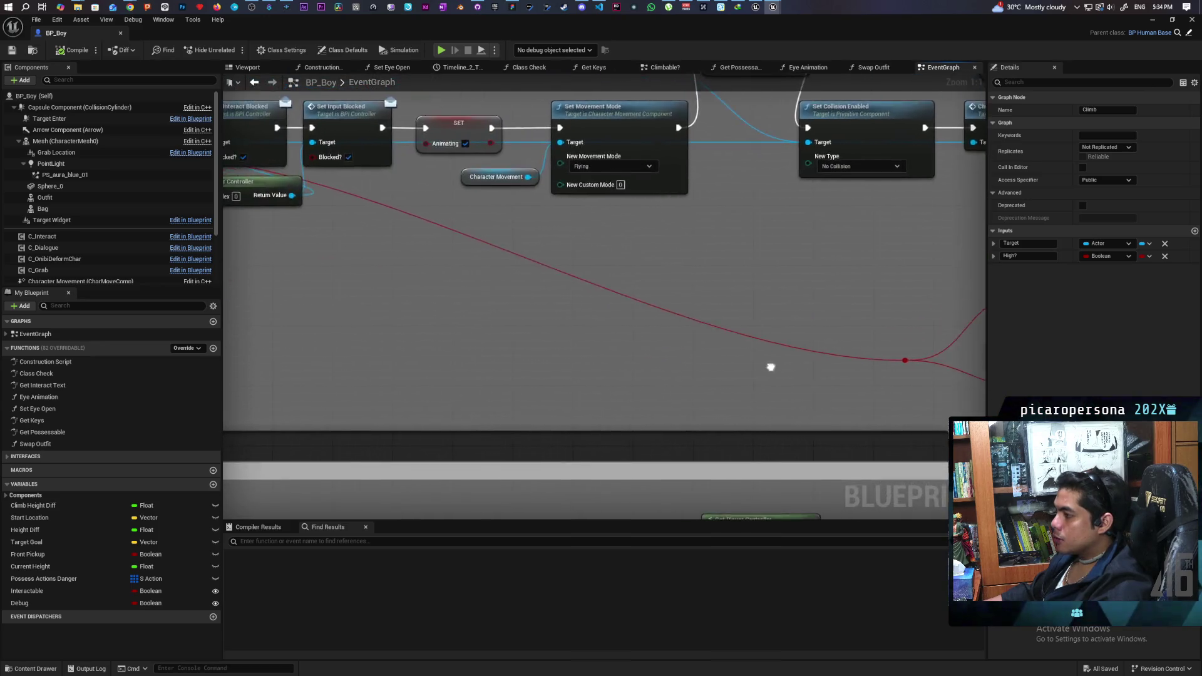
left_click_drag(479, 330, 398, 371)
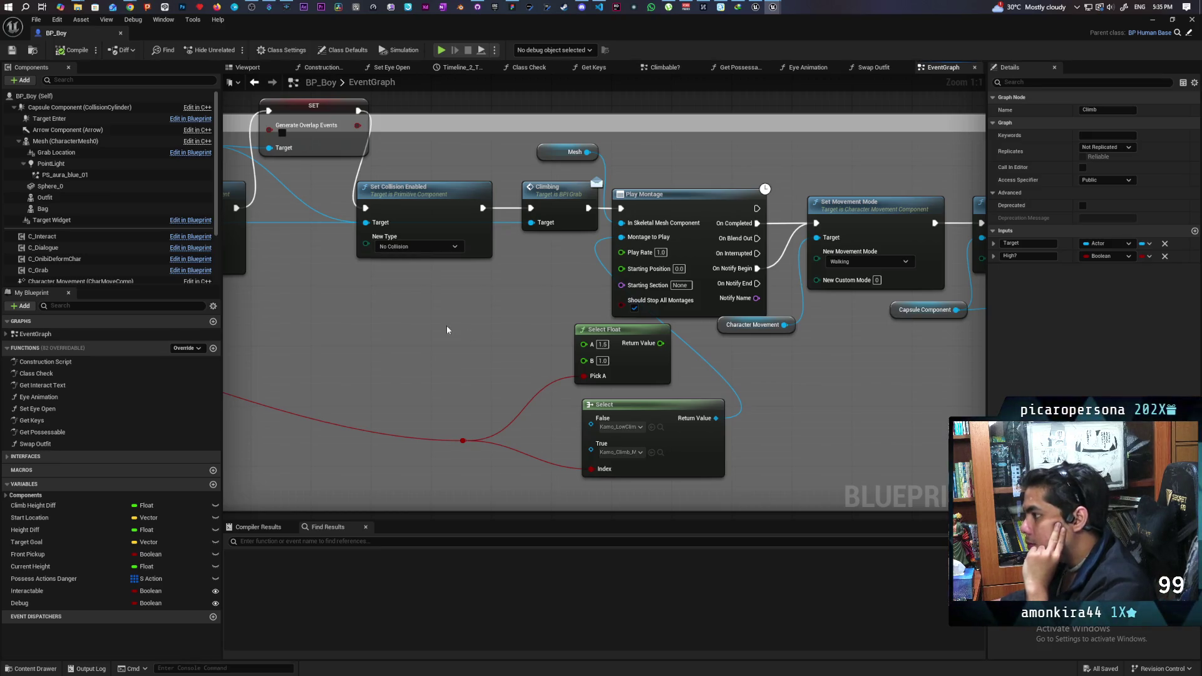
mouse_move(472, 367)
left_mouse_down()
mouse_move(608, 395)
mouse_move(811, 358)
left_mouse_up()
- Pan and zoom BP_Boy's Event Graph to locate the Climbable?, Climb and Jump nodes
scroll(708, 378, "down", 2)
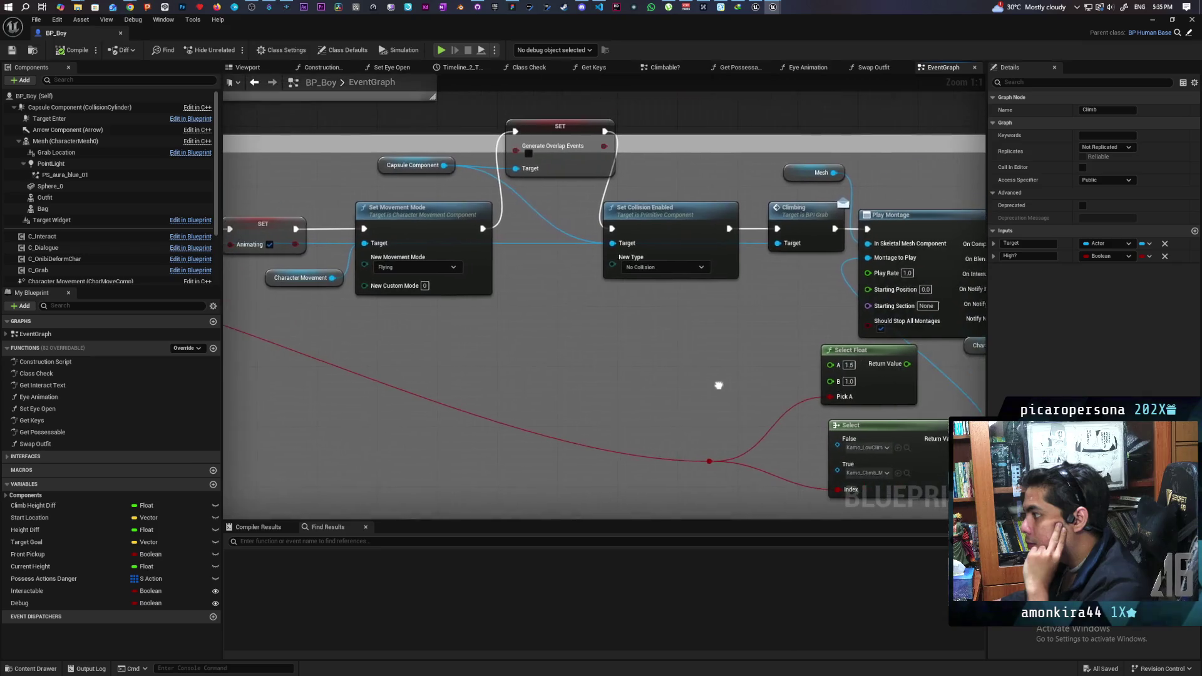
mouse_move(534, 413)
left_mouse_down()
mouse_move(854, 376)
mouse_move(305, 383)
left_mouse_up()
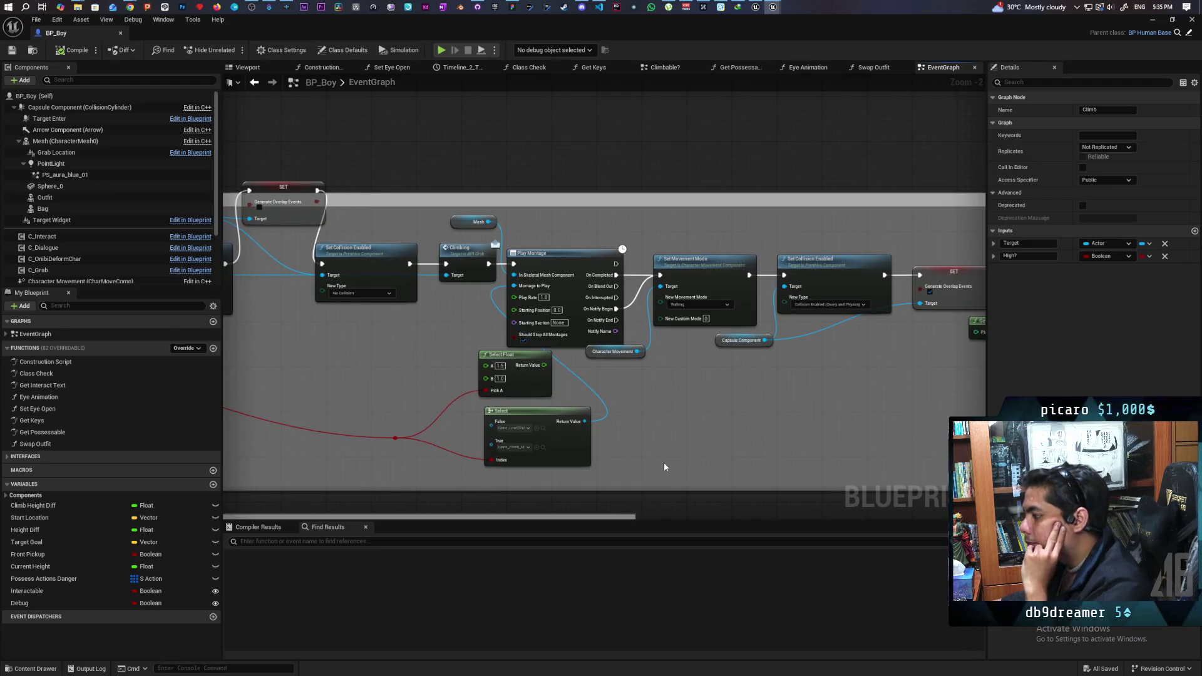
mouse_move(798, 405)
left_mouse_down()
mouse_move(478, 416)
mouse_move(952, 393)
left_mouse_up()
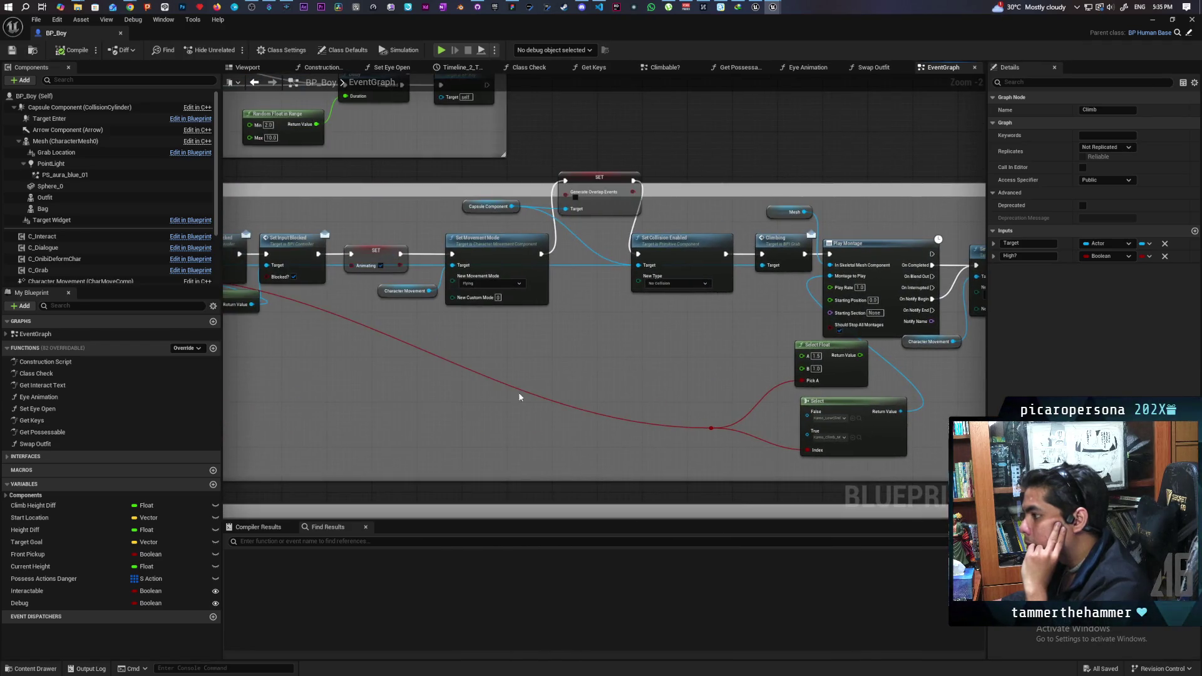
left_click_drag(363, 394, 670, 374)
left_click_drag(543, 365, 722, 373)
scroll(641, 403, "down", 2)
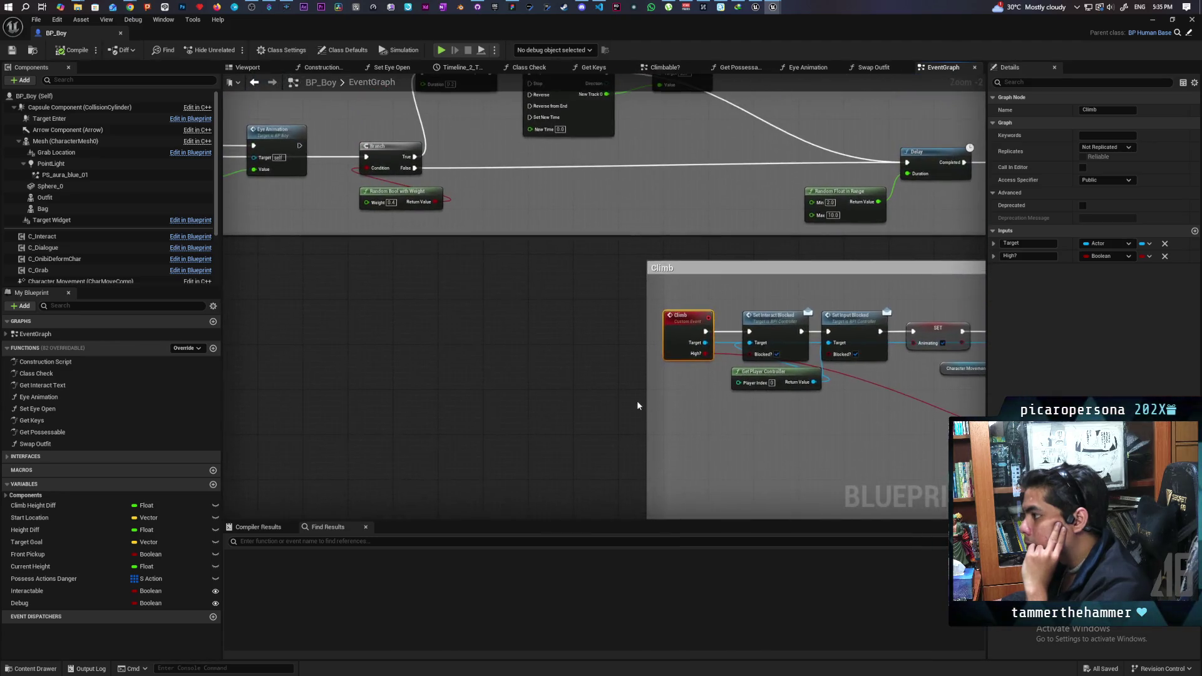
left_click_drag(625, 399, 842, 344)
scroll(633, 376, "up", 3)
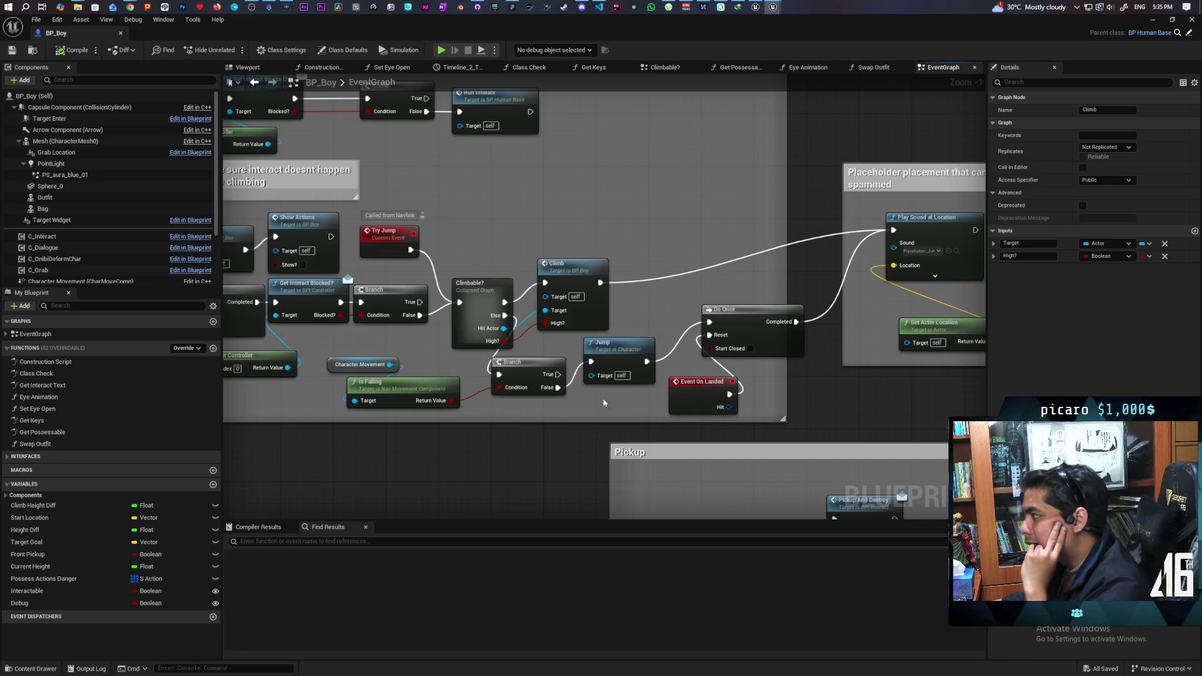
mouse_move(910, 386)
left_mouse_down()
mouse_move(626, 389)
mouse_move(790, 364)
left_mouse_up()
- Open the Climbable? collapsed graph and inspect its sphere trace, branch and launch nodes
double_click(526, 287)
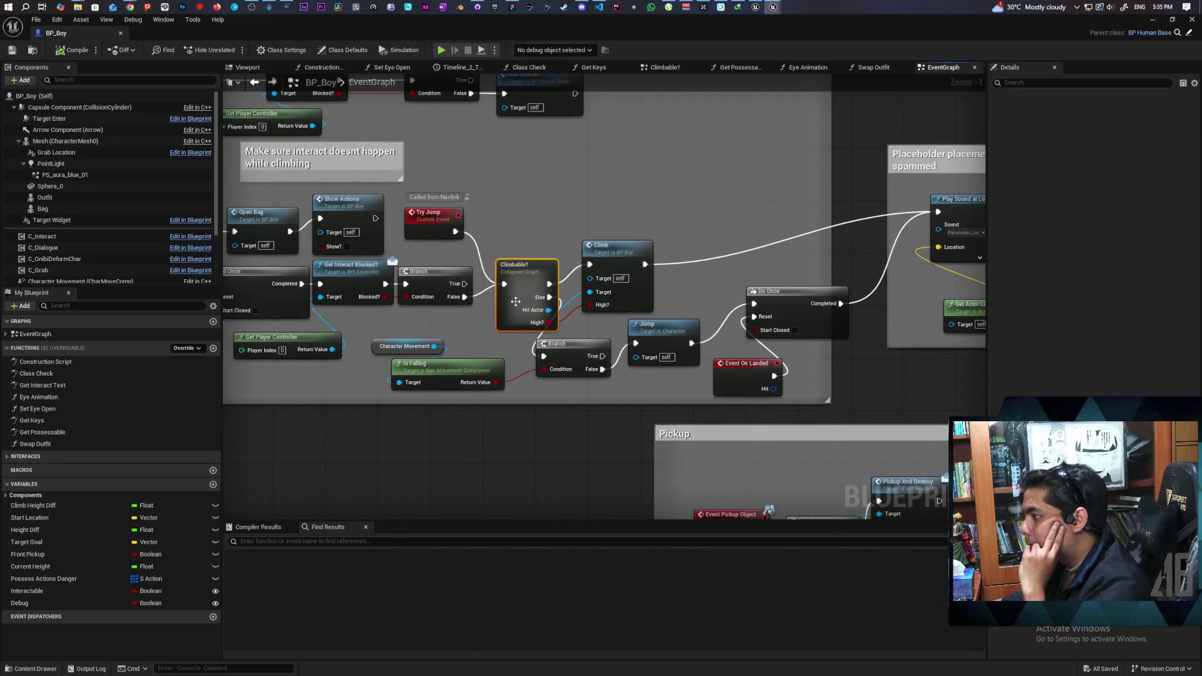
mouse_move(618, 418)
left_mouse_down()
mouse_move(664, 420)
mouse_move(618, 422)
mouse_move(574, 381)
left_mouse_up()
scroll(559, 382, "up", 5)
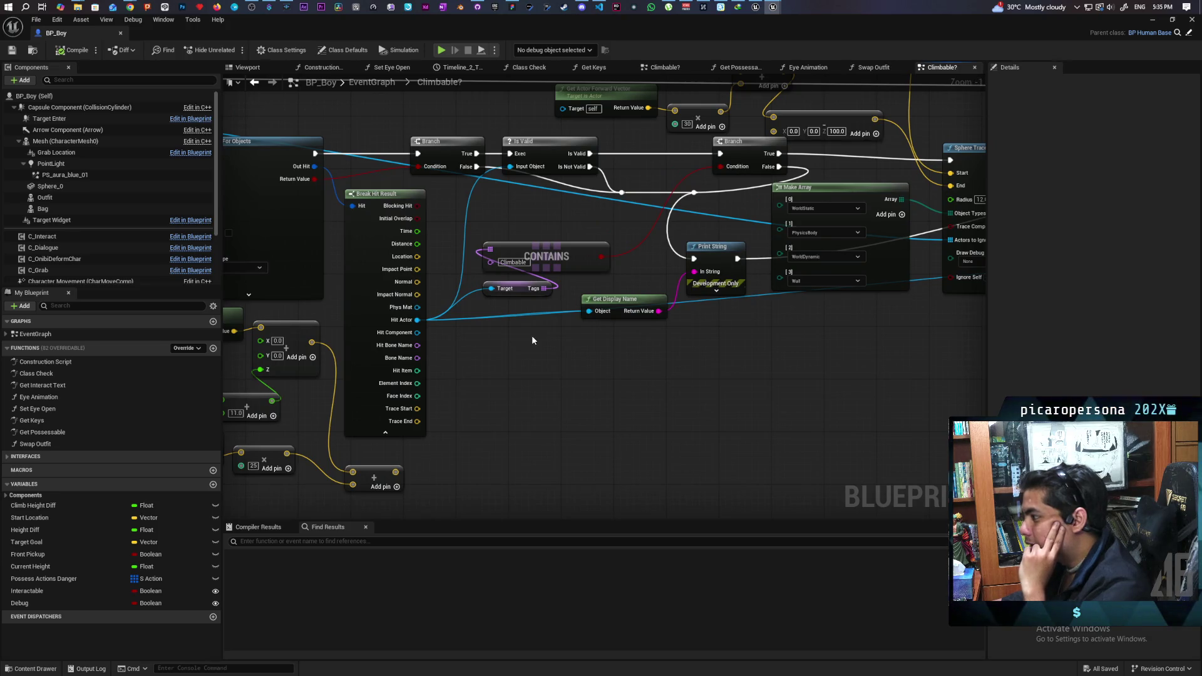
scroll(532, 338, "down", 2)
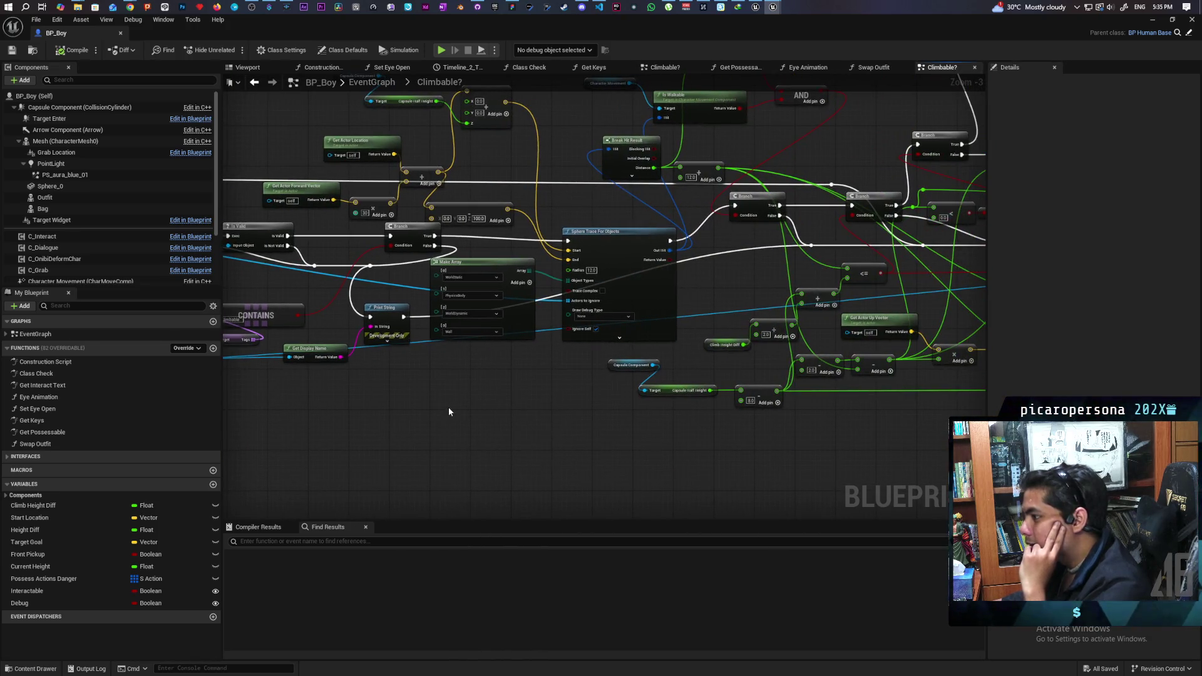
left_click_drag(539, 419, 306, 451)
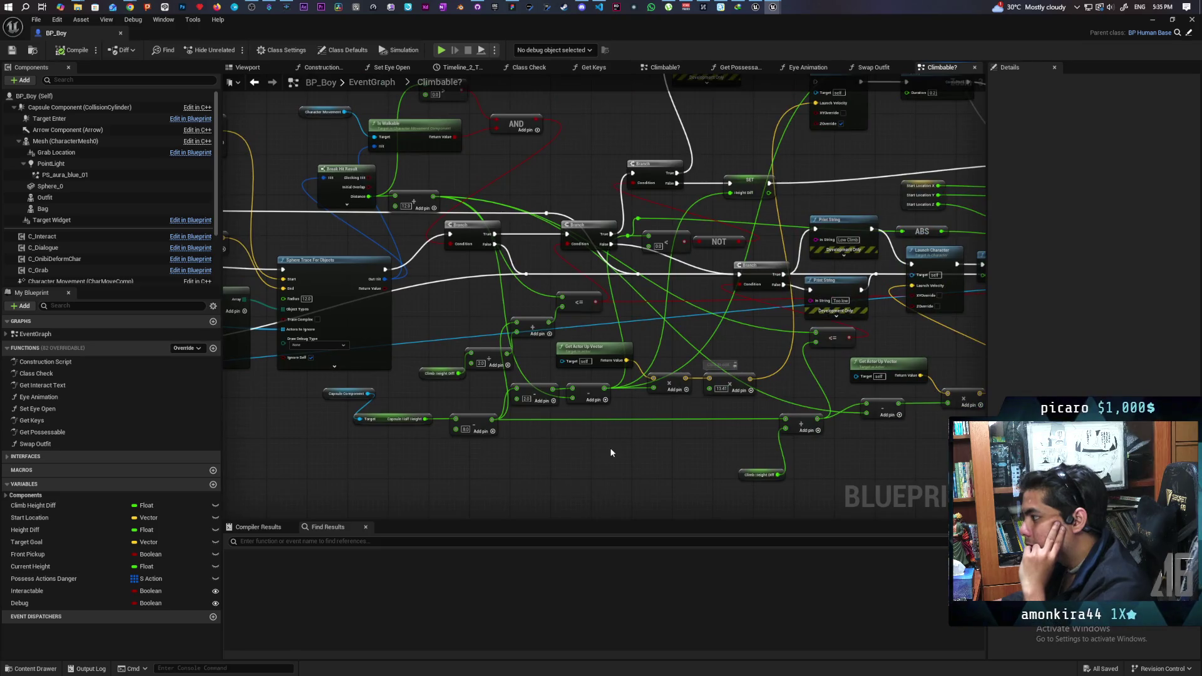
mouse_move(657, 483)
left_mouse_down()
mouse_move(466, 481)
mouse_move(571, 520)
mouse_move(533, 564)
left_mouse_up()
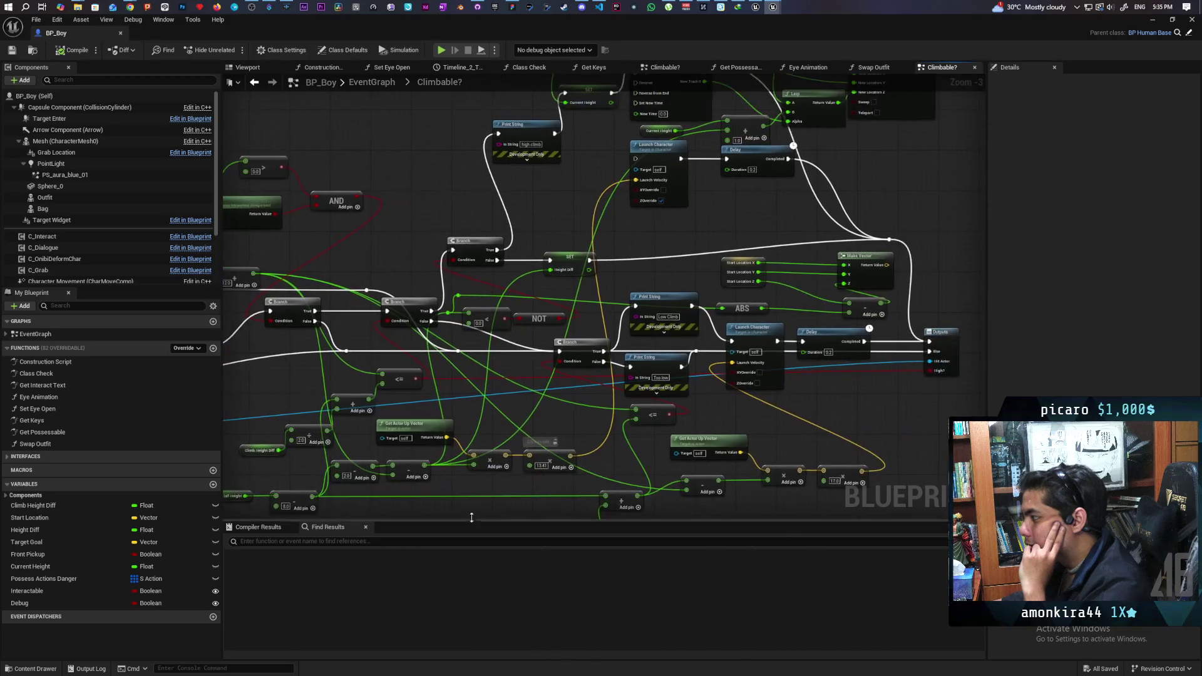
mouse_move(853, 423)
left_mouse_down()
mouse_move(738, 421)
mouse_move(779, 444)
mouse_move(779, 470)
left_mouse_up()
- Pan across Climbable? to review Get Actor Location, Timeline and trace logic
left_click_drag(618, 287, 662, 420)
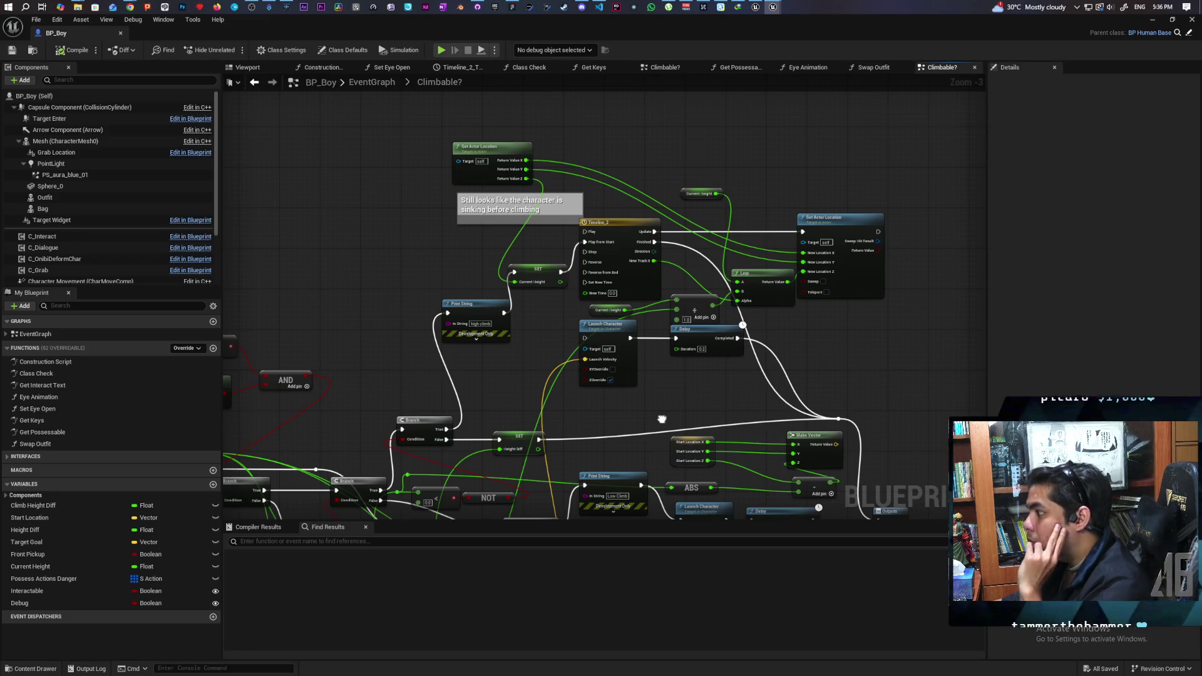
left_click_drag(662, 419, 663, 412)
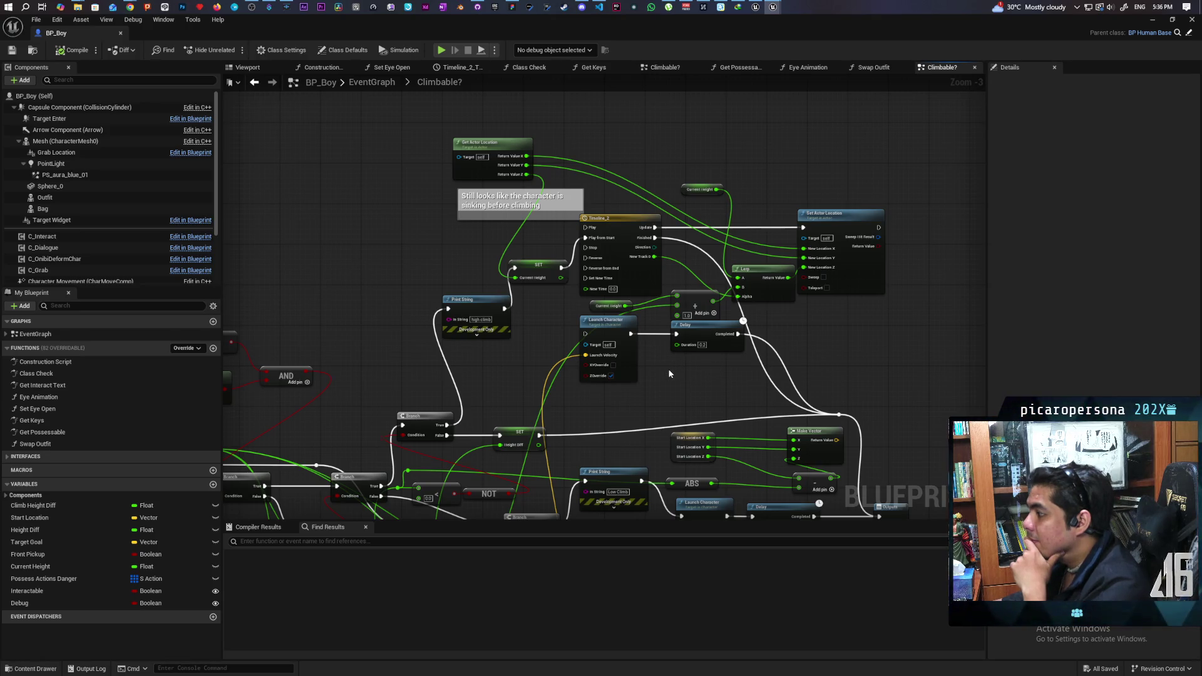
mouse_move(669, 373)
left_mouse_down()
mouse_move(682, 261)
mouse_move(712, 194)
mouse_move(826, 150)
left_mouse_up()
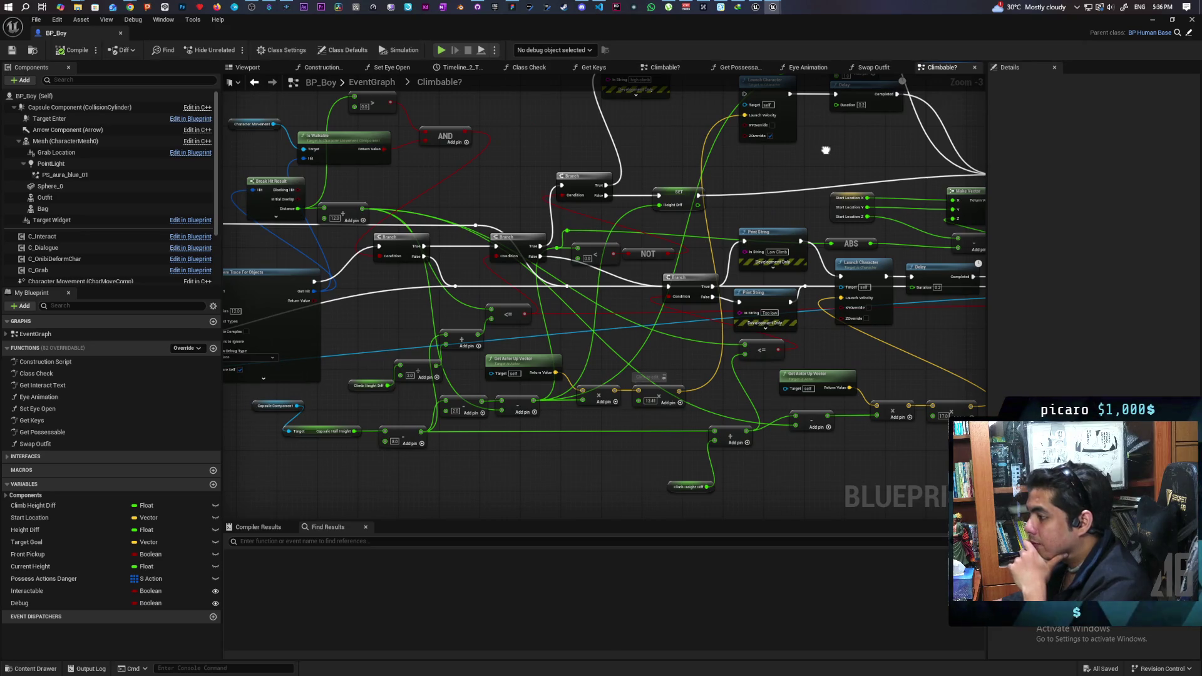
left_click_drag(826, 150, 866, 141)
left_click_drag(557, 429, 719, 325)
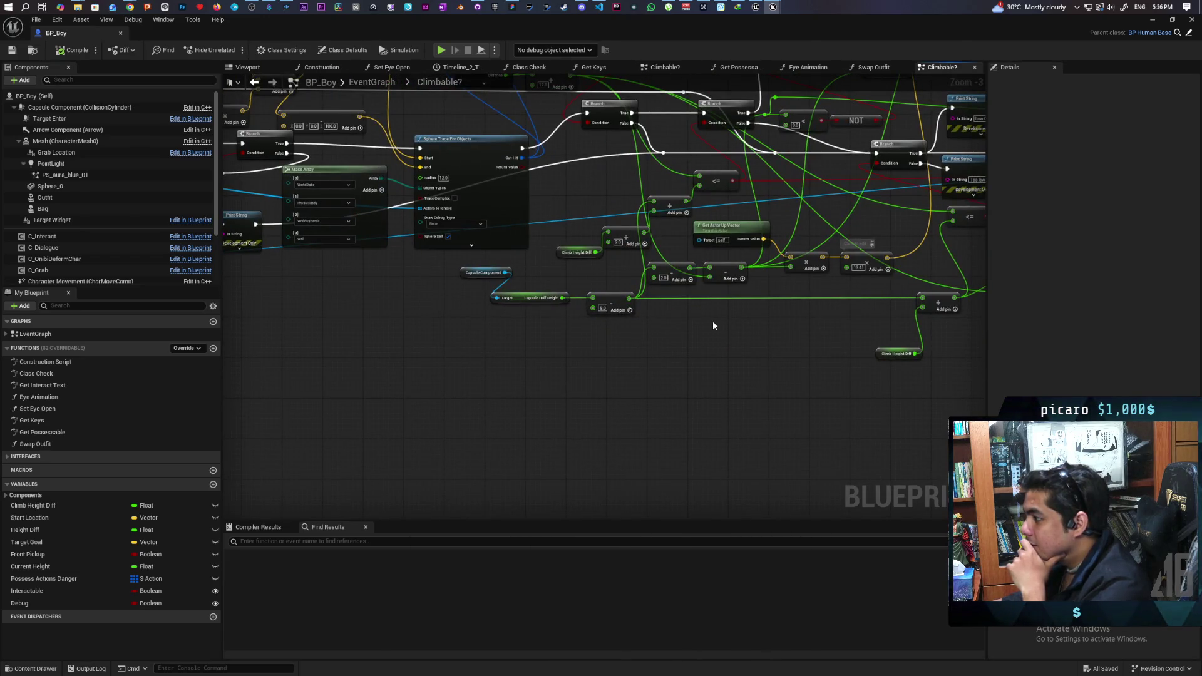
mouse_move(712, 313)
left_mouse_down()
mouse_move(581, 413)
mouse_move(470, 539)
left_mouse_up()
left_click_drag(587, 354, 560, 392)
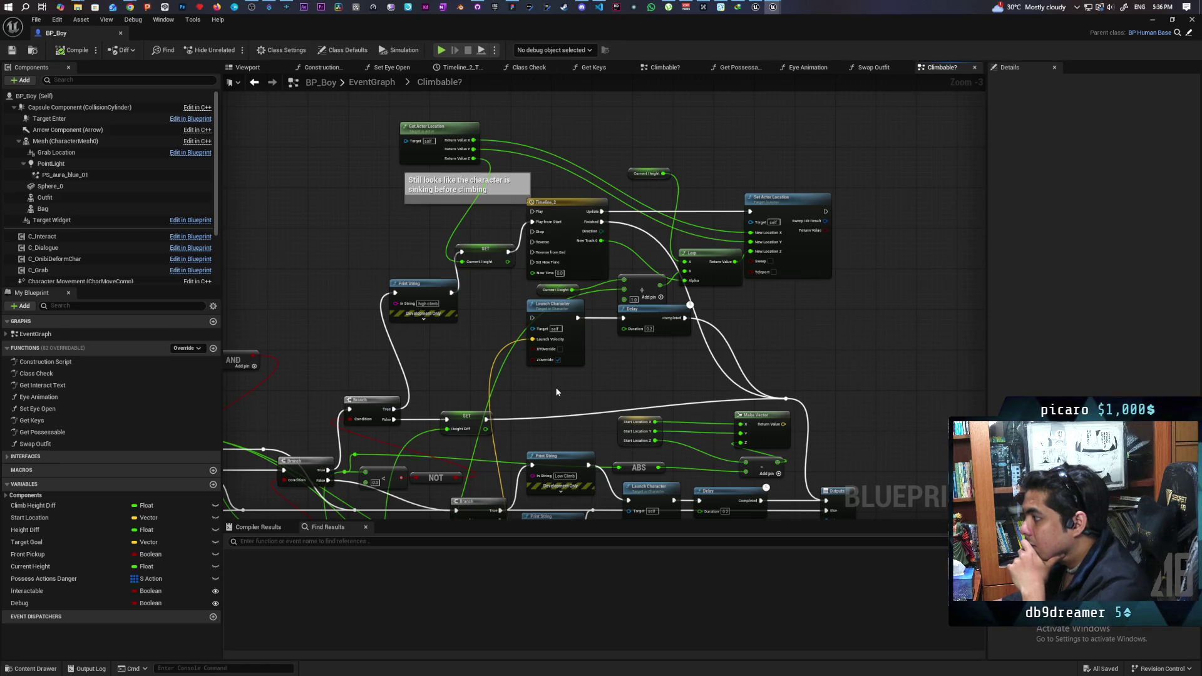
scroll(657, 236, "down", 4)
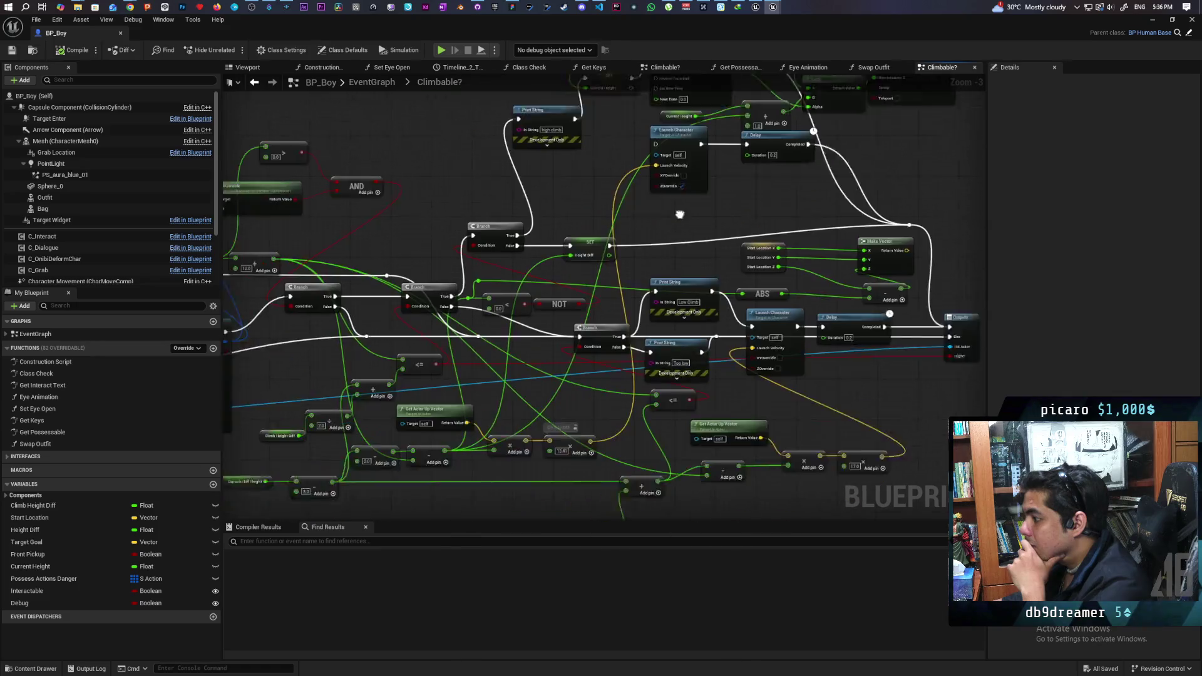
- Review the Timeline and Set Actor Location nodes, then minimize the BP_Boy window
scroll(701, 184, "up", 4)
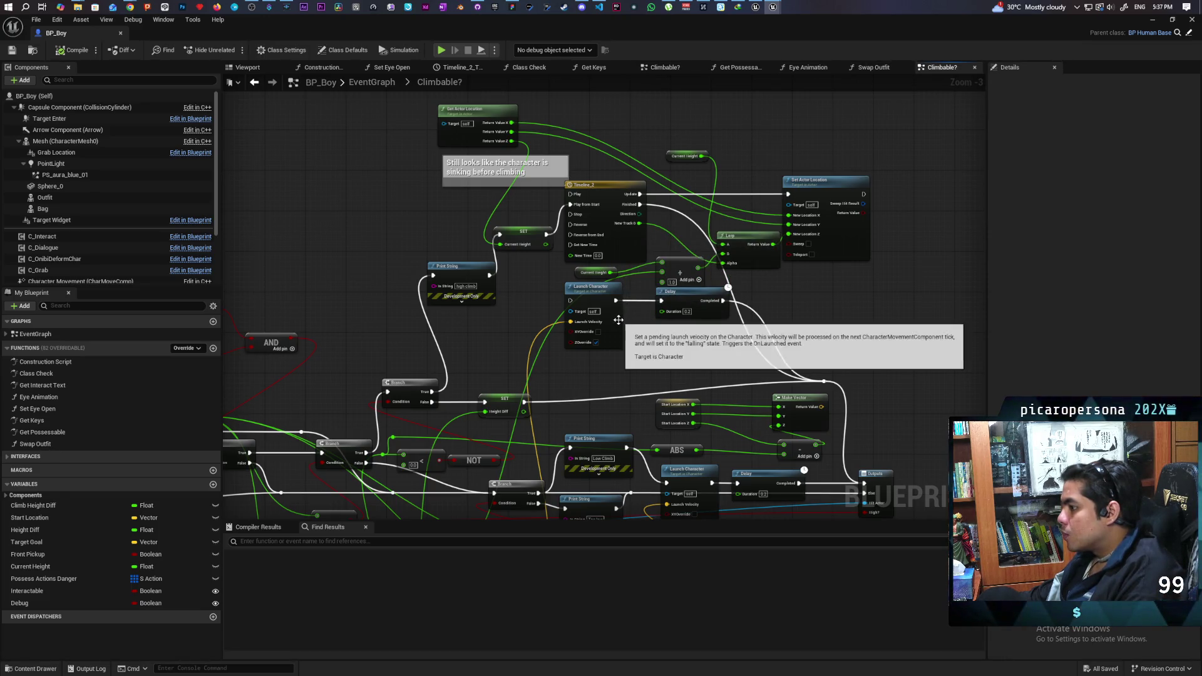
left_click_drag(609, 365, 681, 269)
mouse_move(679, 367)
left_mouse_down()
mouse_move(822, 415)
mouse_move(629, 409)
left_mouse_up()
scroll(726, 383, "down", 1)
scroll(821, 414, "down", 1)
scroll(733, 306, "up", 1)
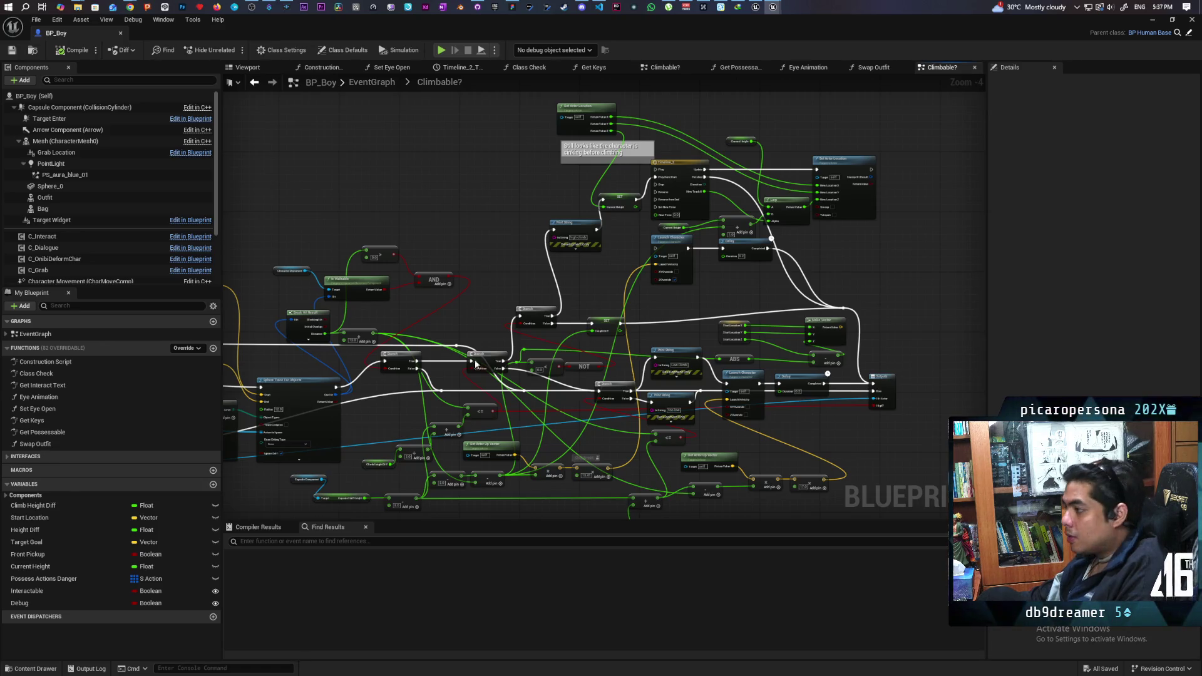
left_click(1151, 21)
- Play-test TestLevel, walking the character through the grass and along the path to the blue structure
mouse_move(781, 10)
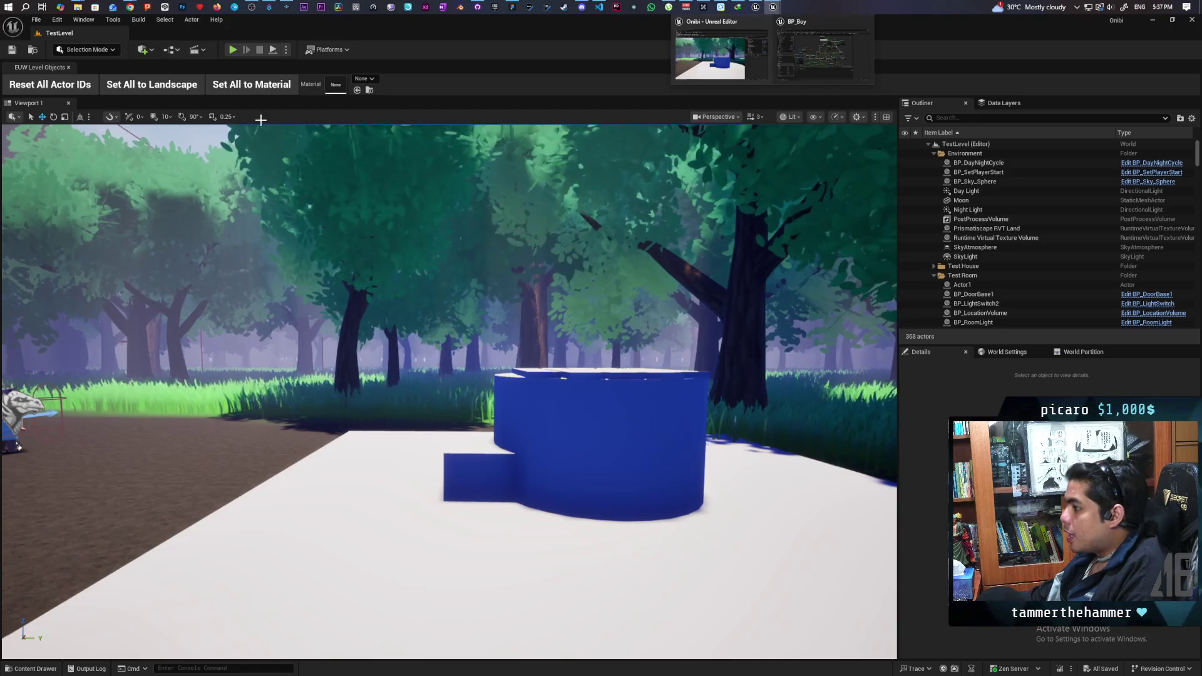
key("alt+p")
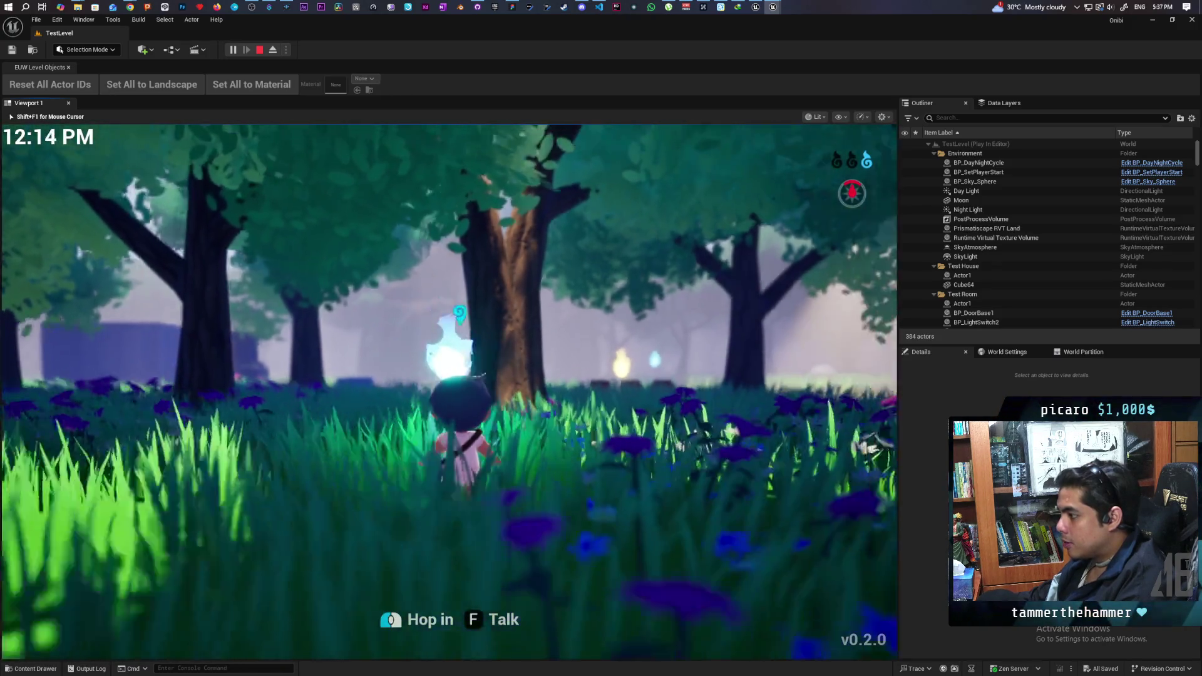
key("w")
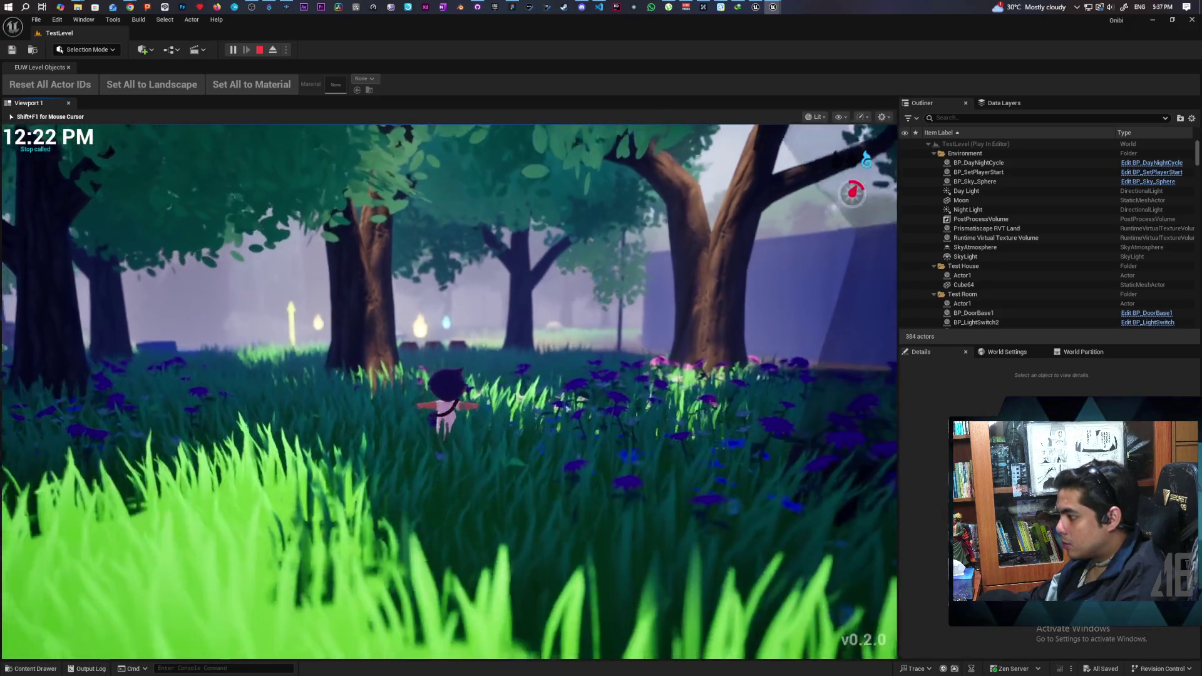
key("w")
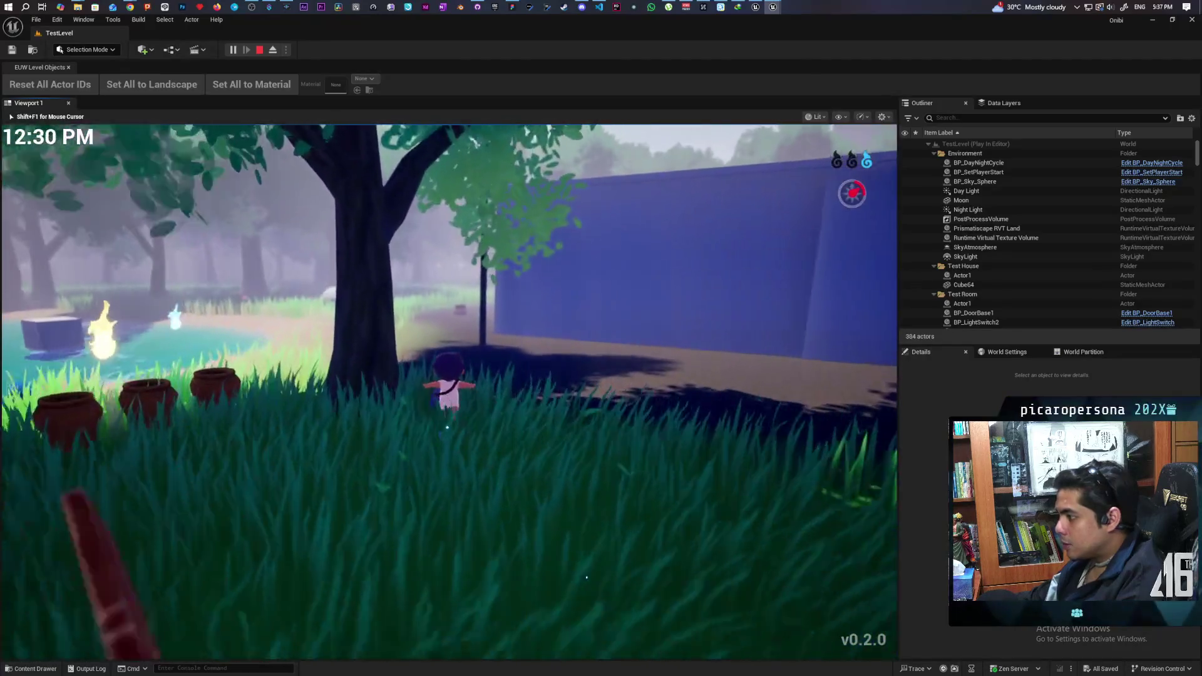
key("w")
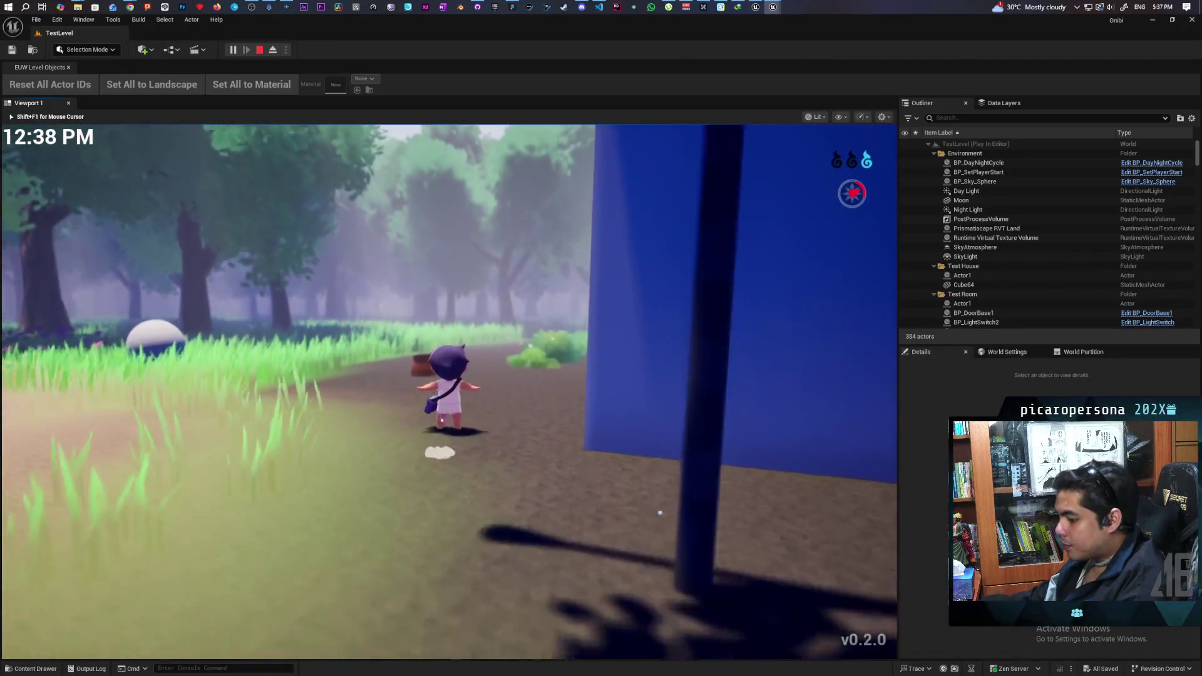
key("w")
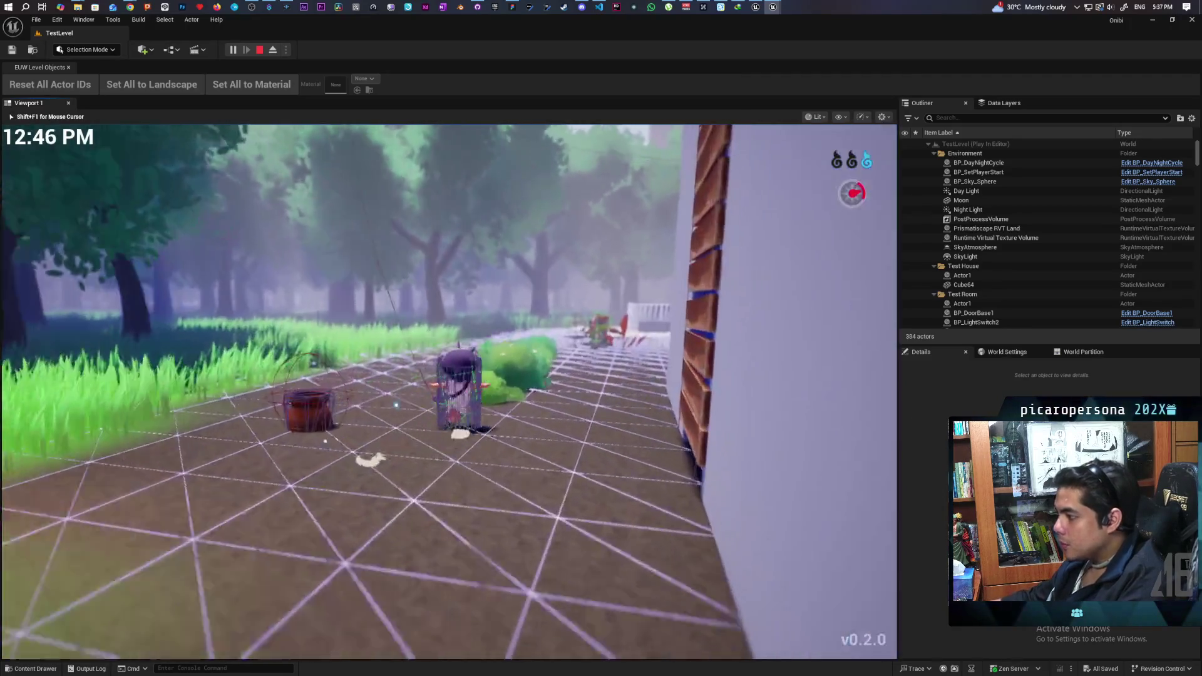
key("w")
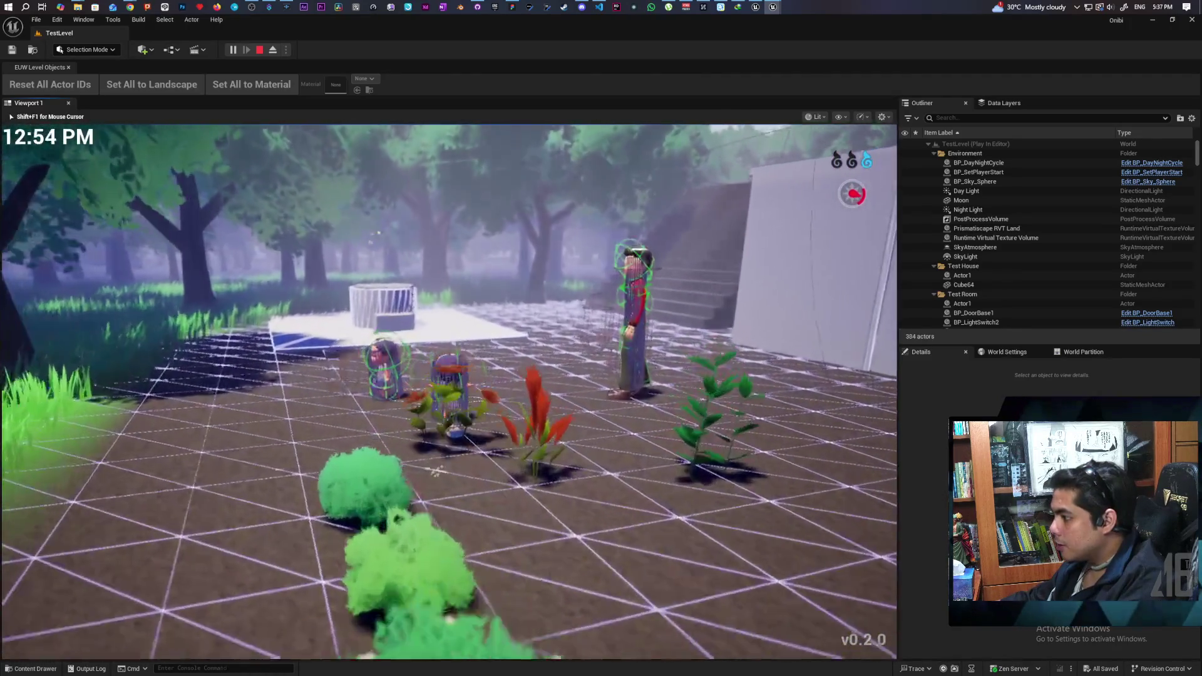
key("w")
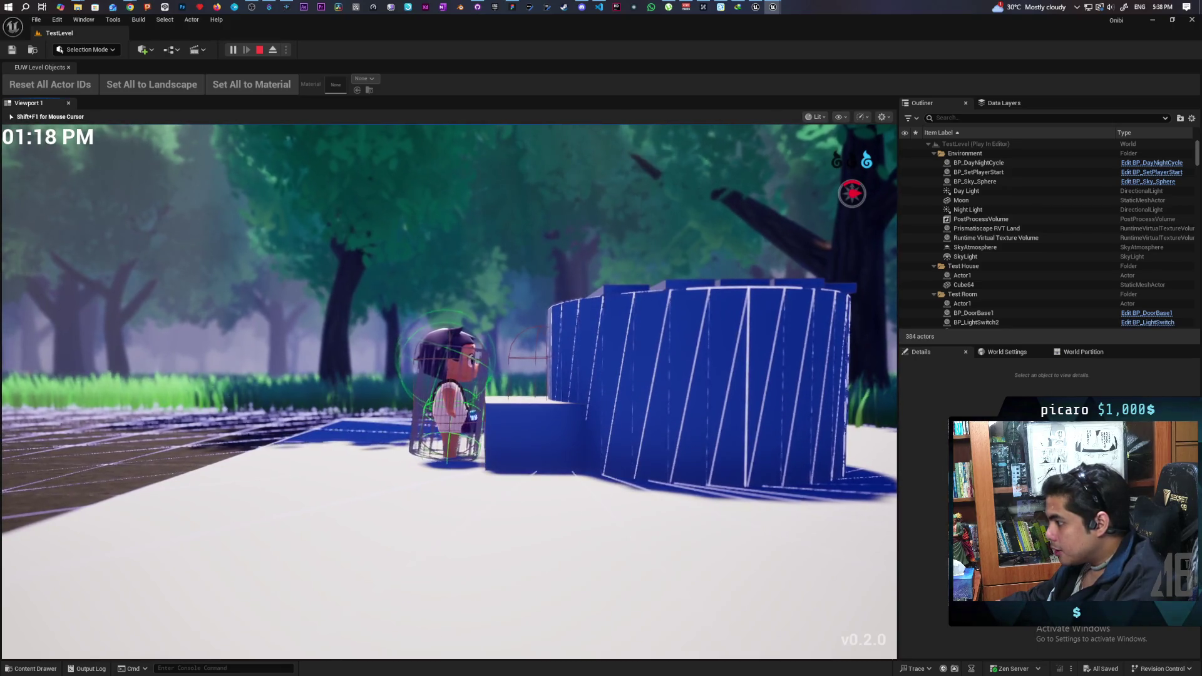
- Test climbing on and off the blue block's ledges, then stop the play session
key("w")
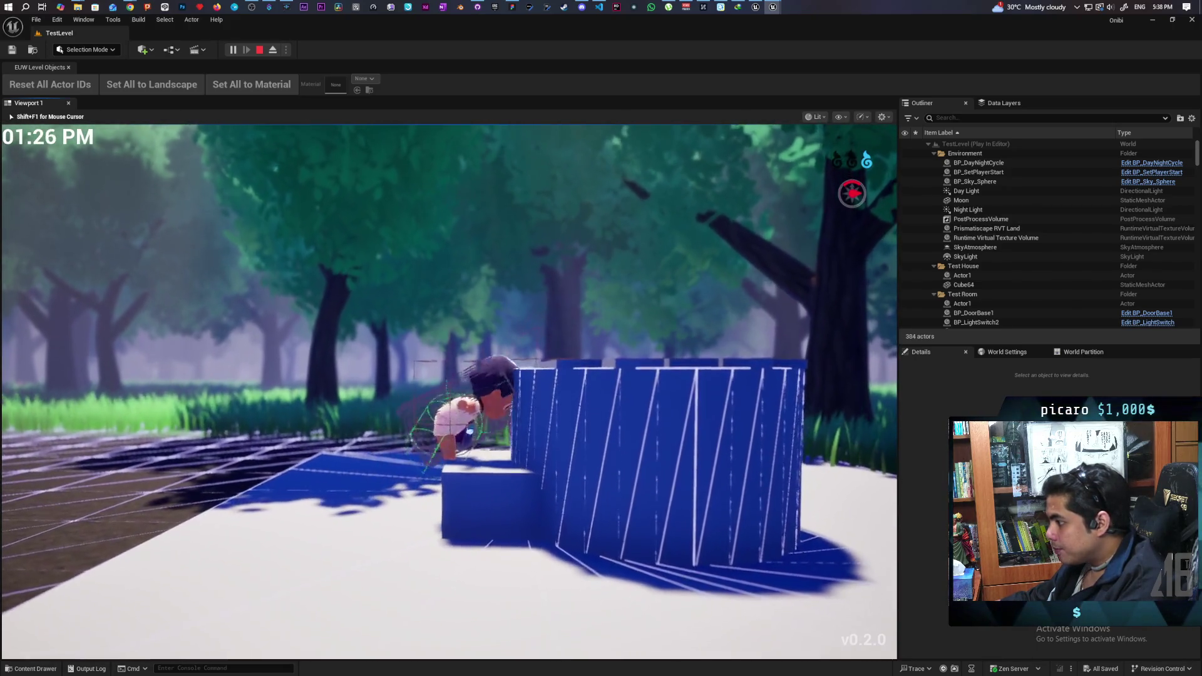
key("w")
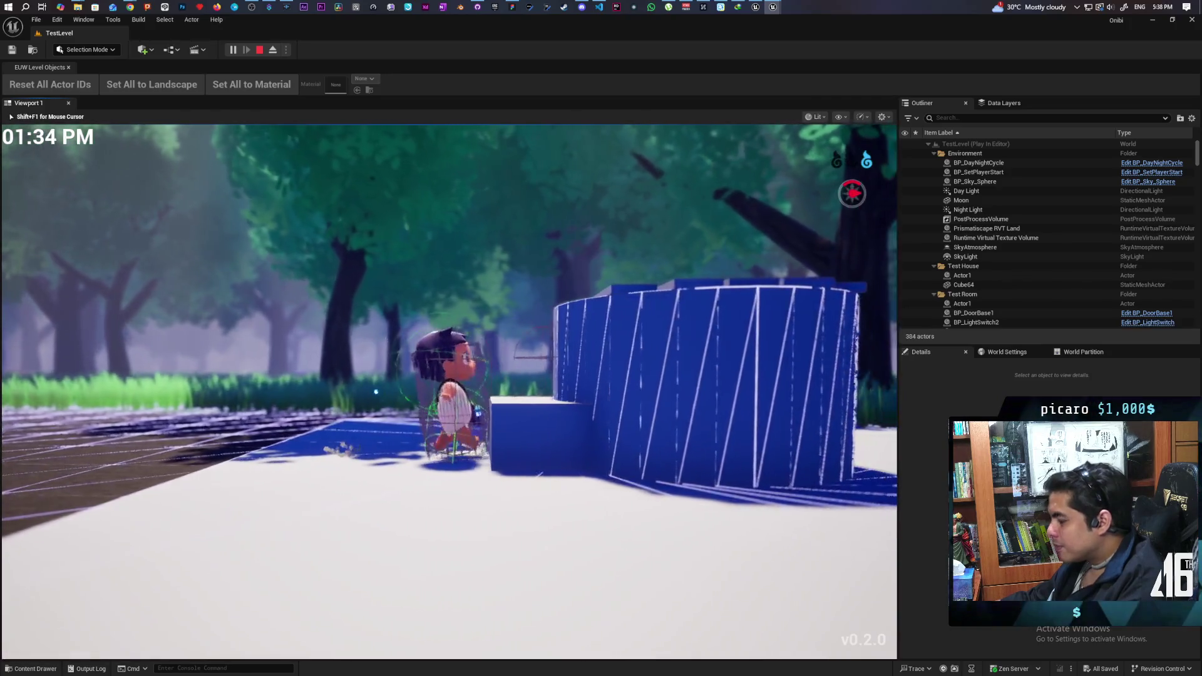
key("s")
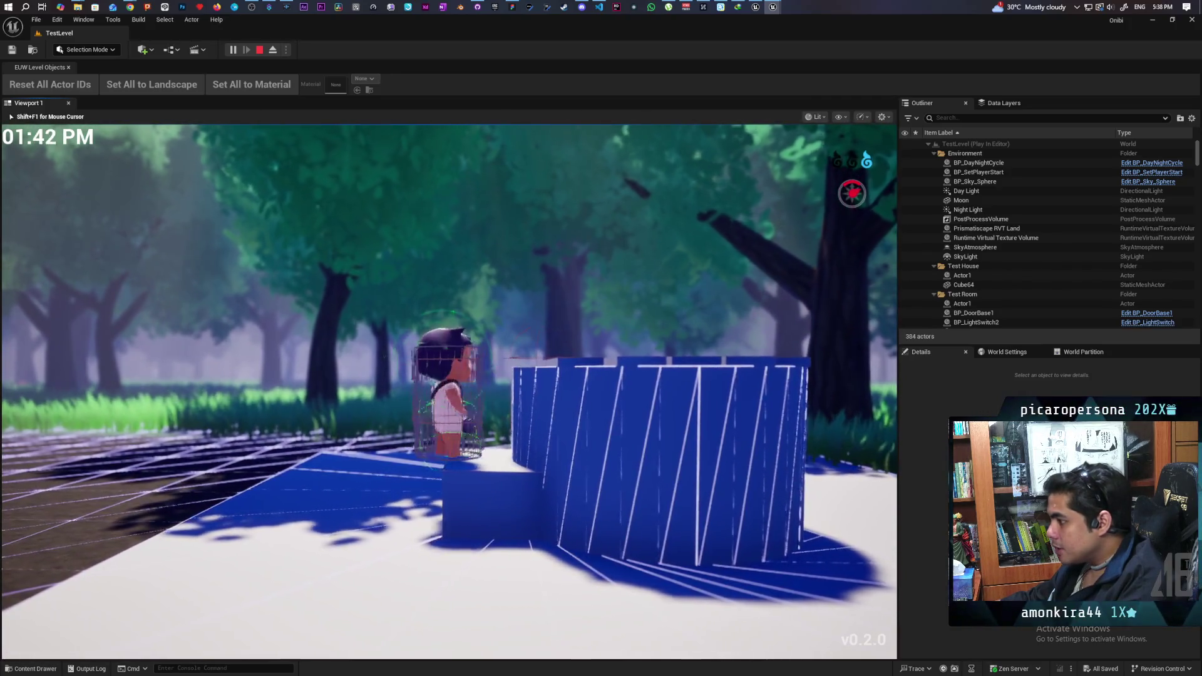
key("w")
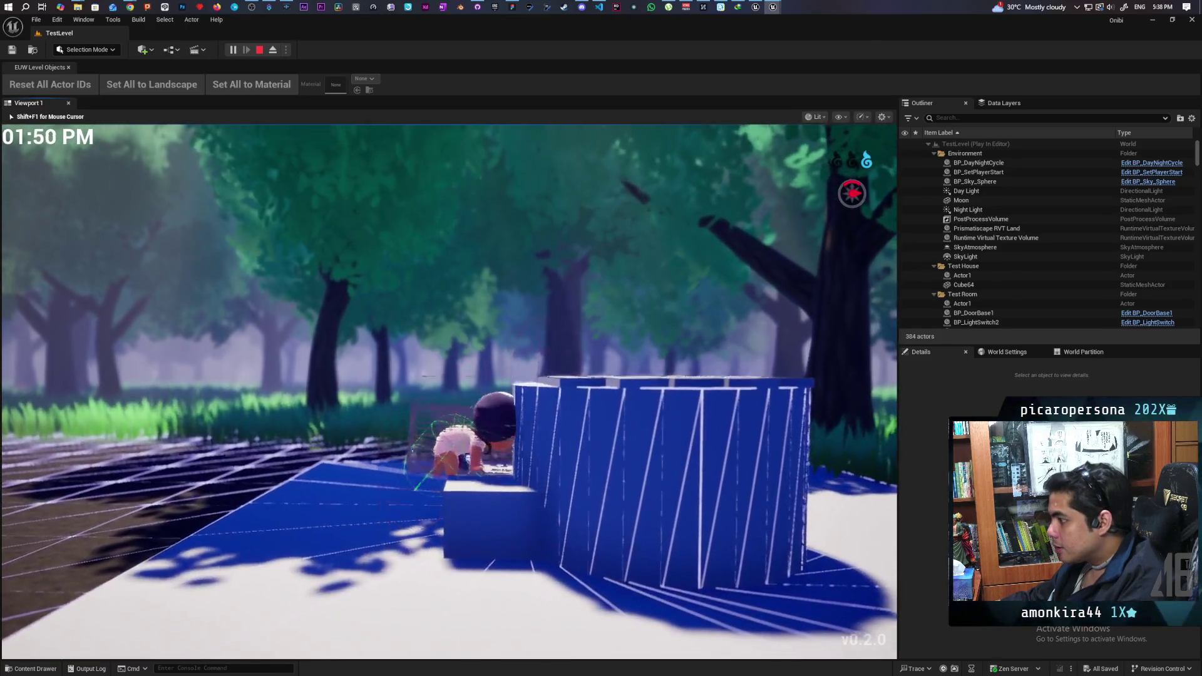
key("w")
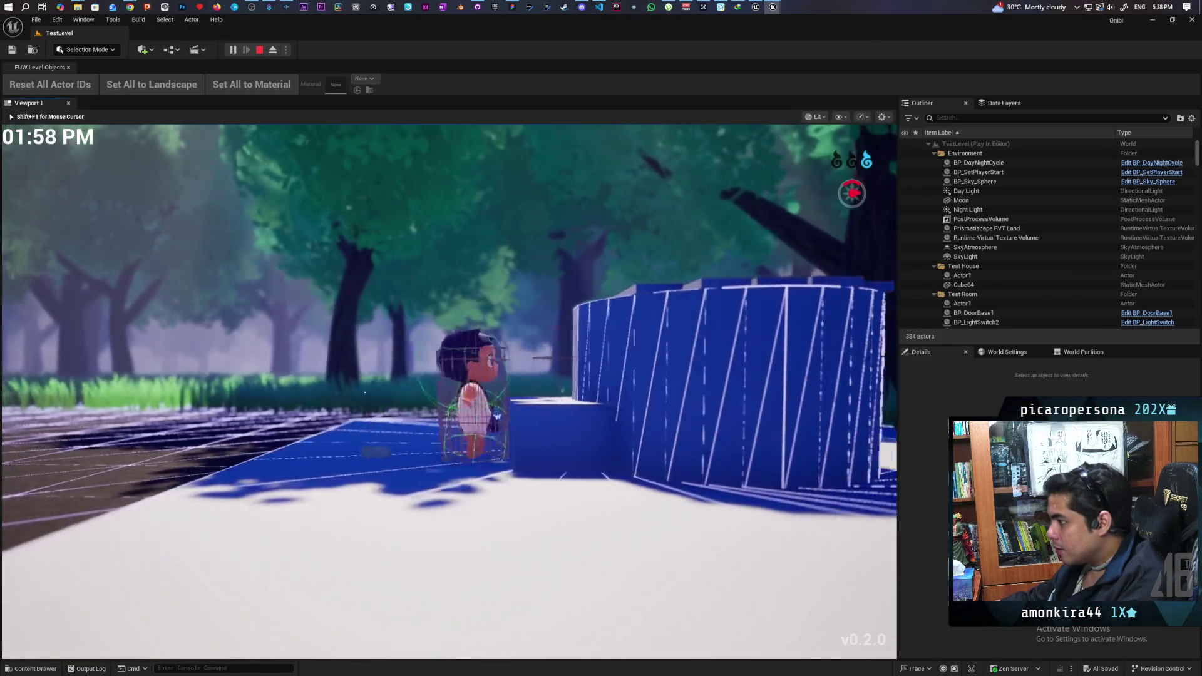
key("s")
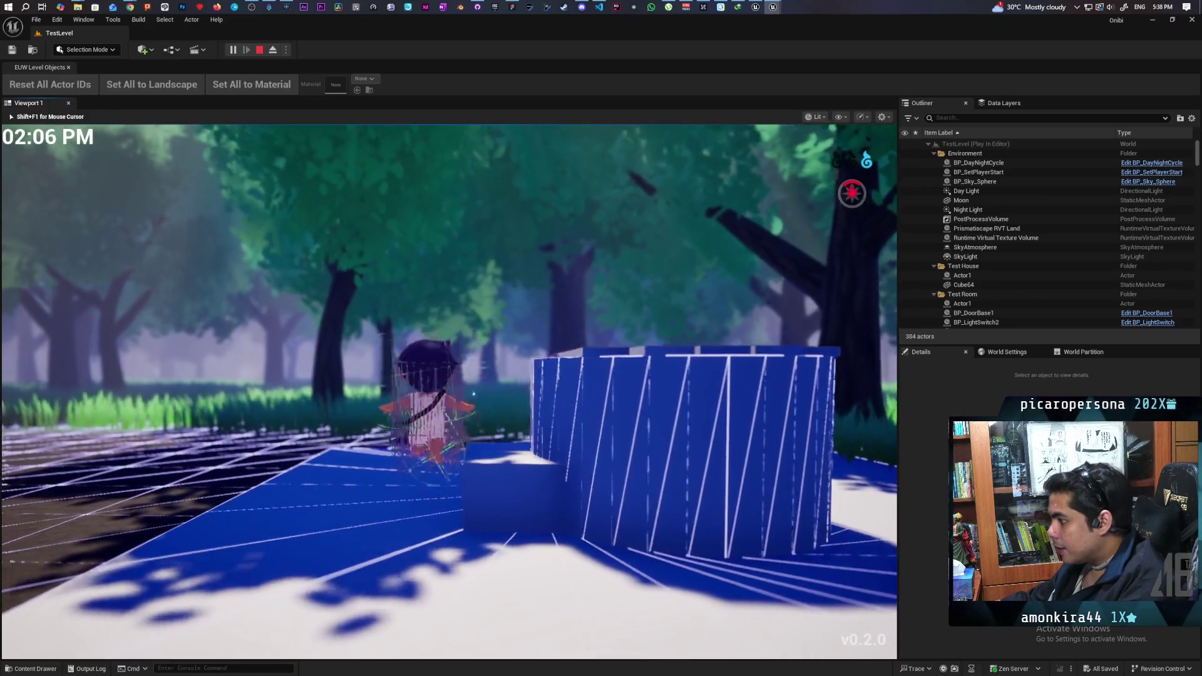
key("w")
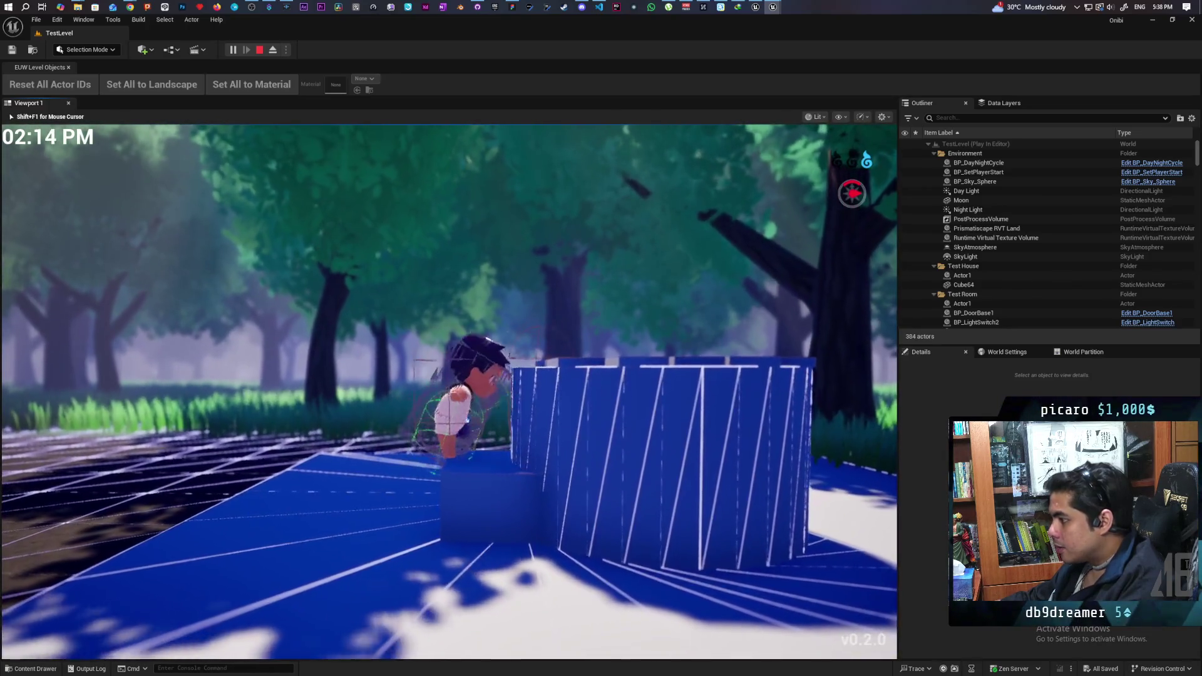
key("Escape")
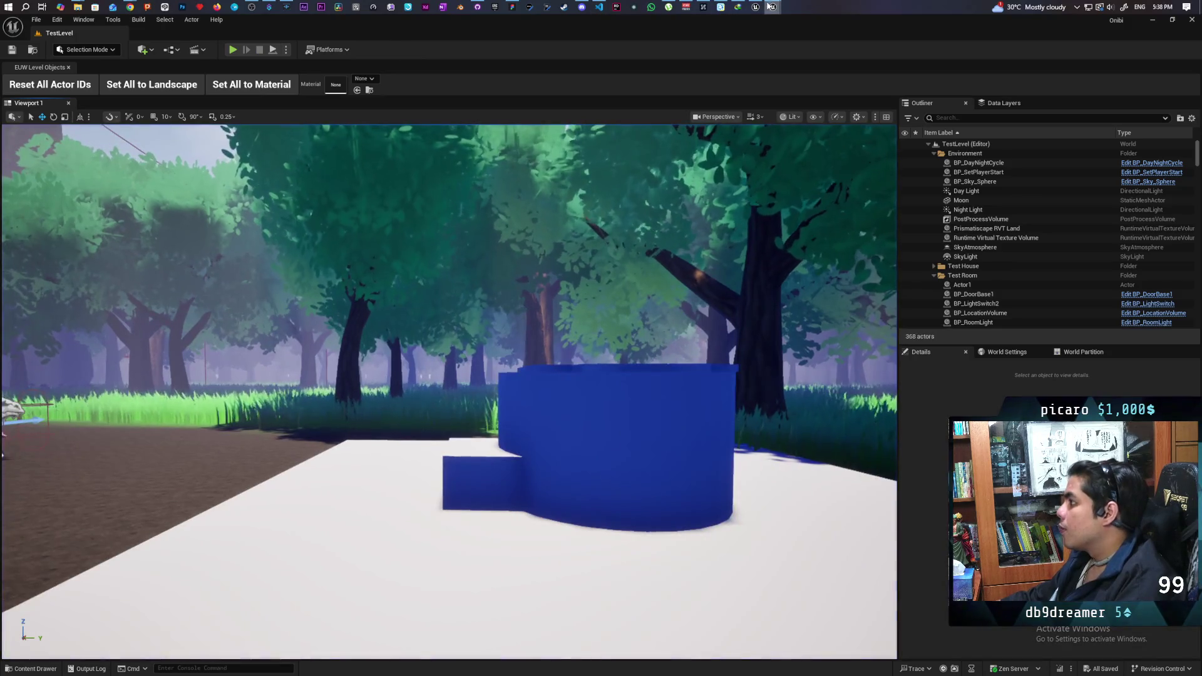
key("alt+Tab")
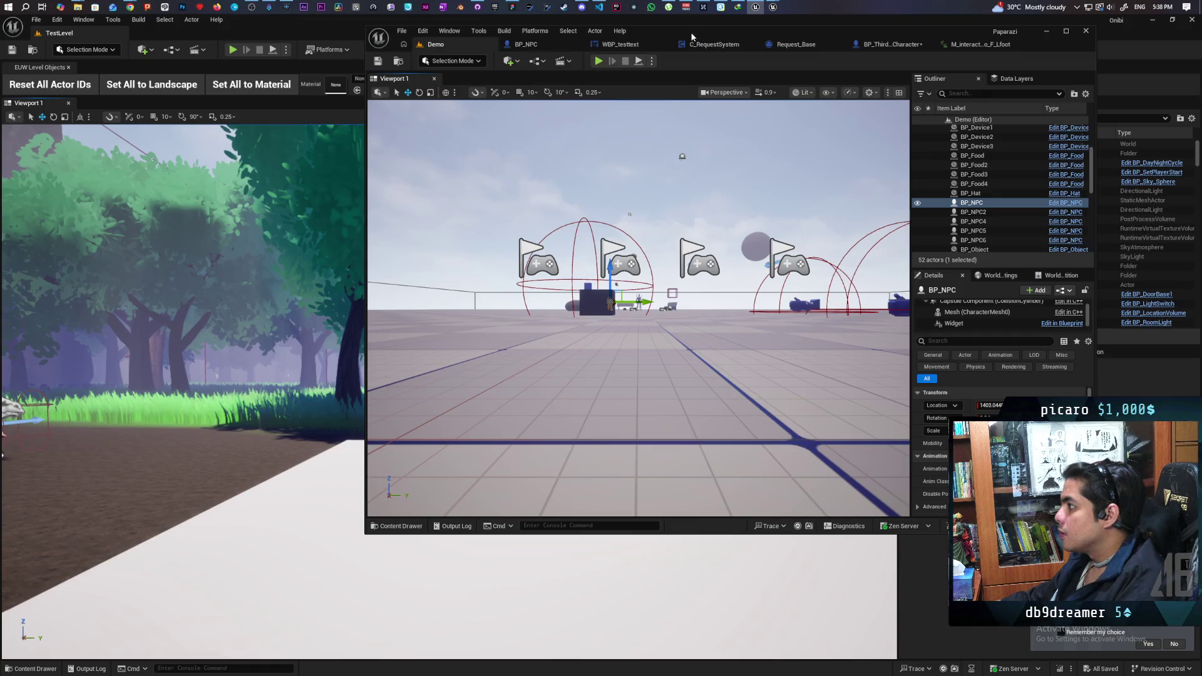
- Start a three-client Paparazi play session and run 'show collision' in the console
left_click(598, 61)
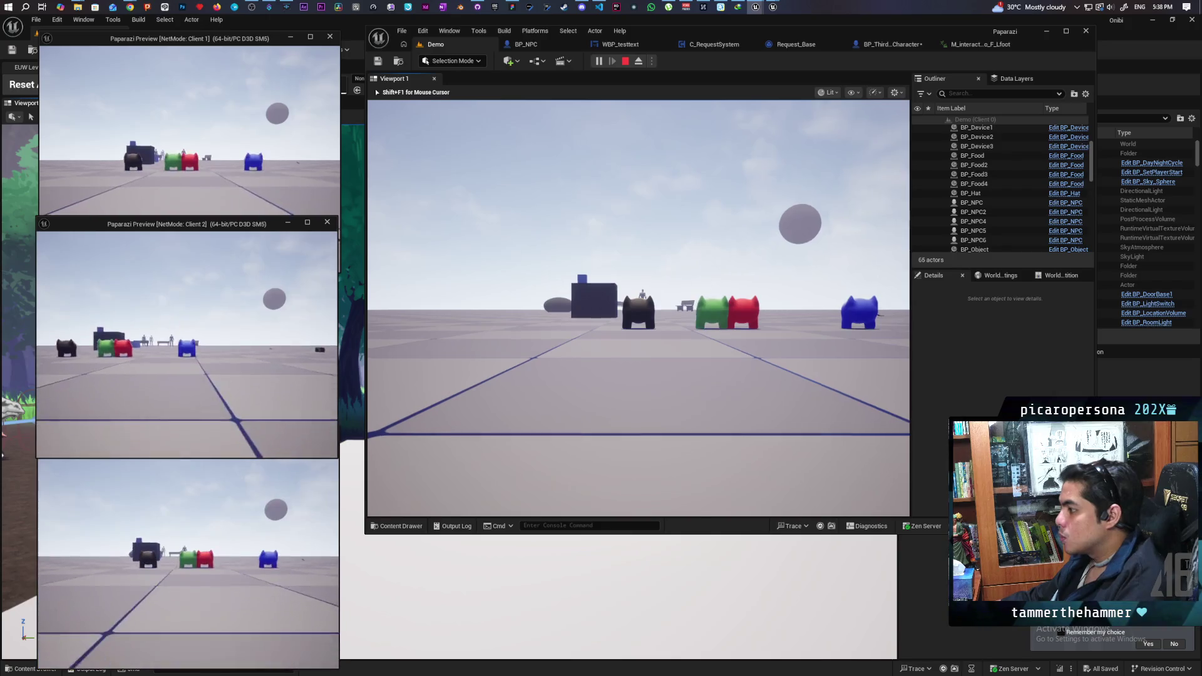
key("grave")
type("show collision")
key("Return")
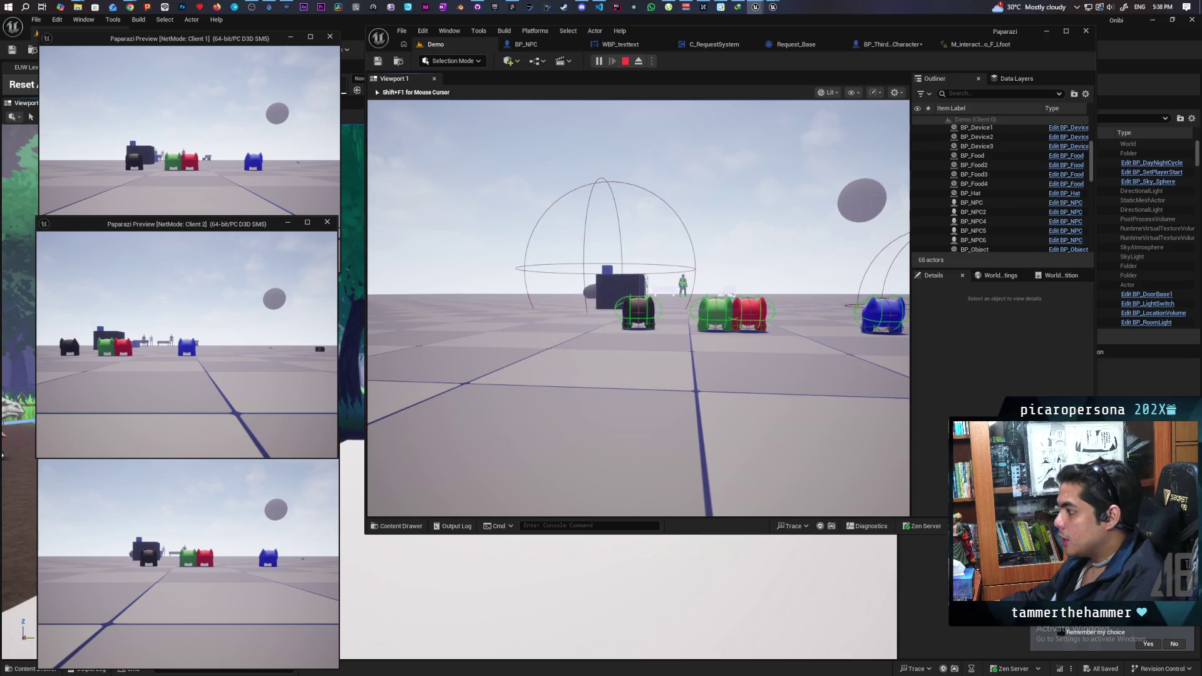
- Walk onto the NPC platform past the benches and back onto the grey tiles
key("w")
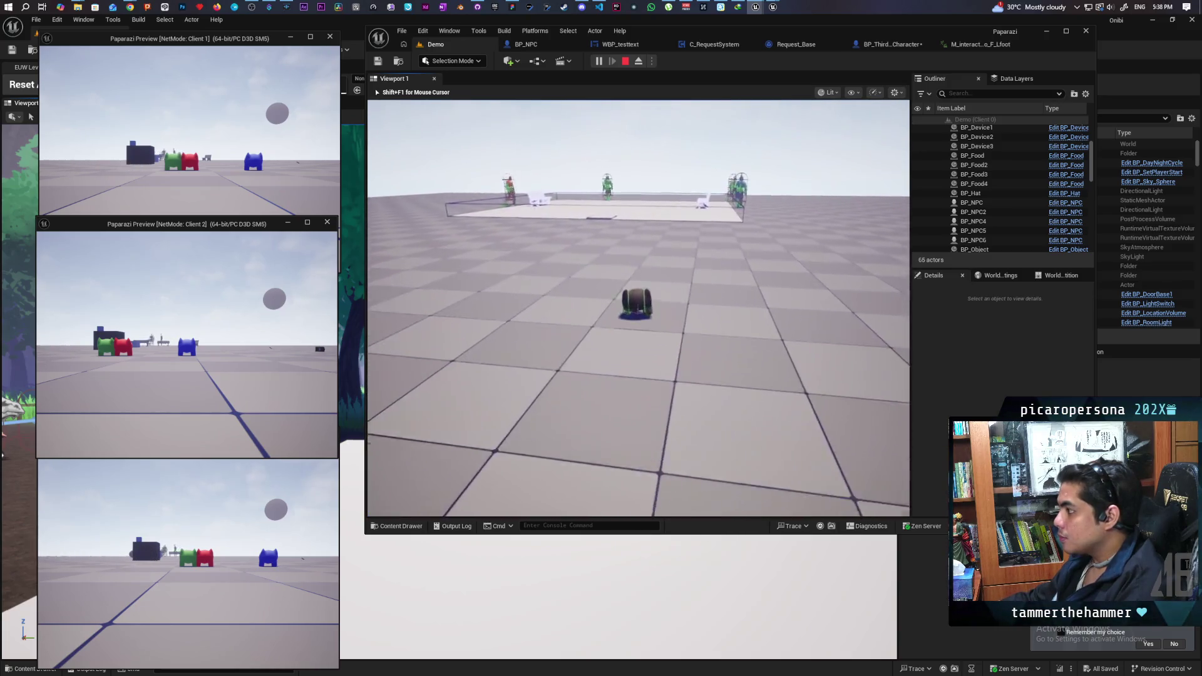
key("w")
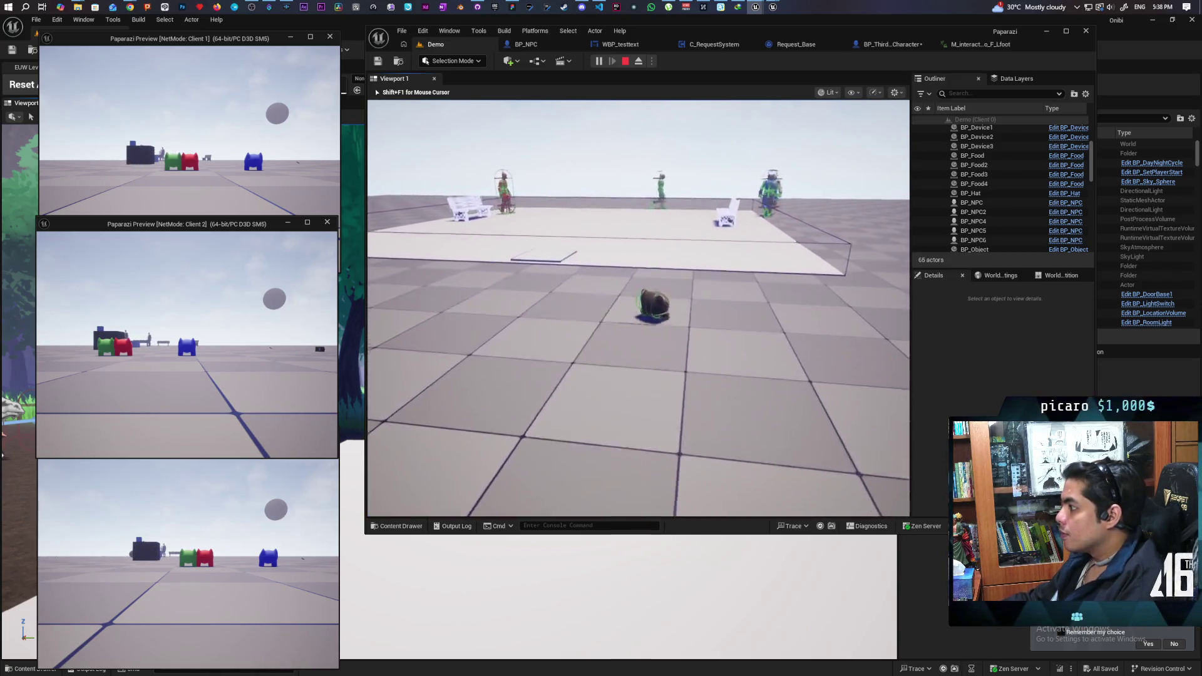
key("w")
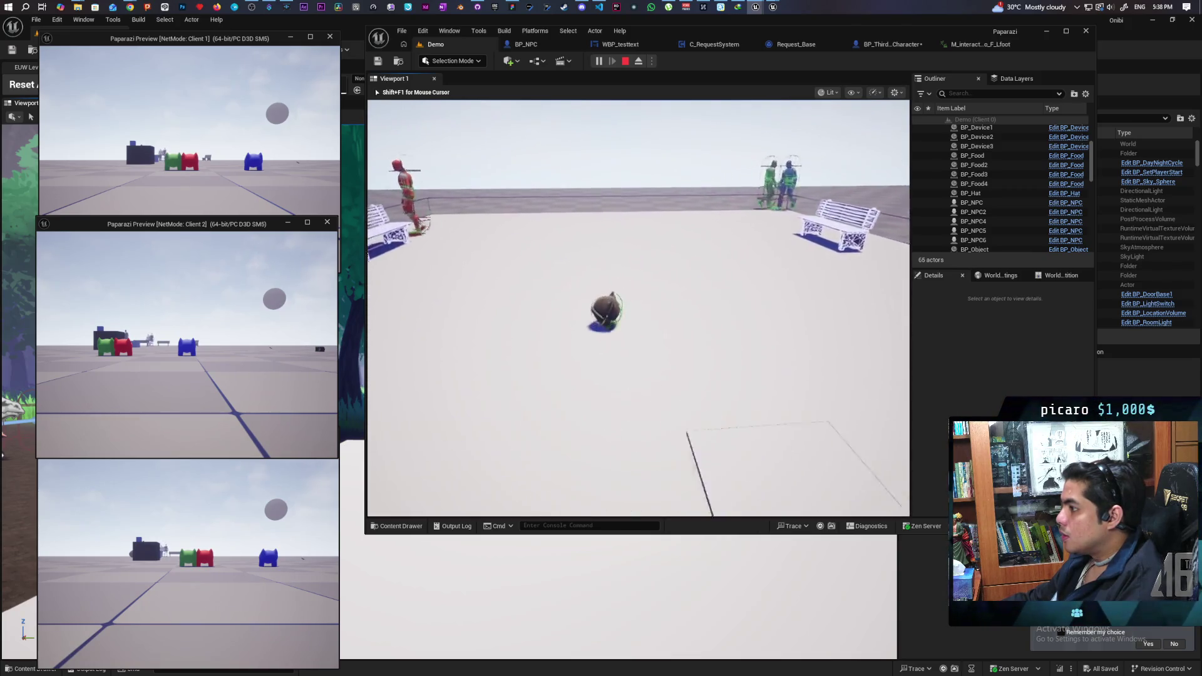
key("s")
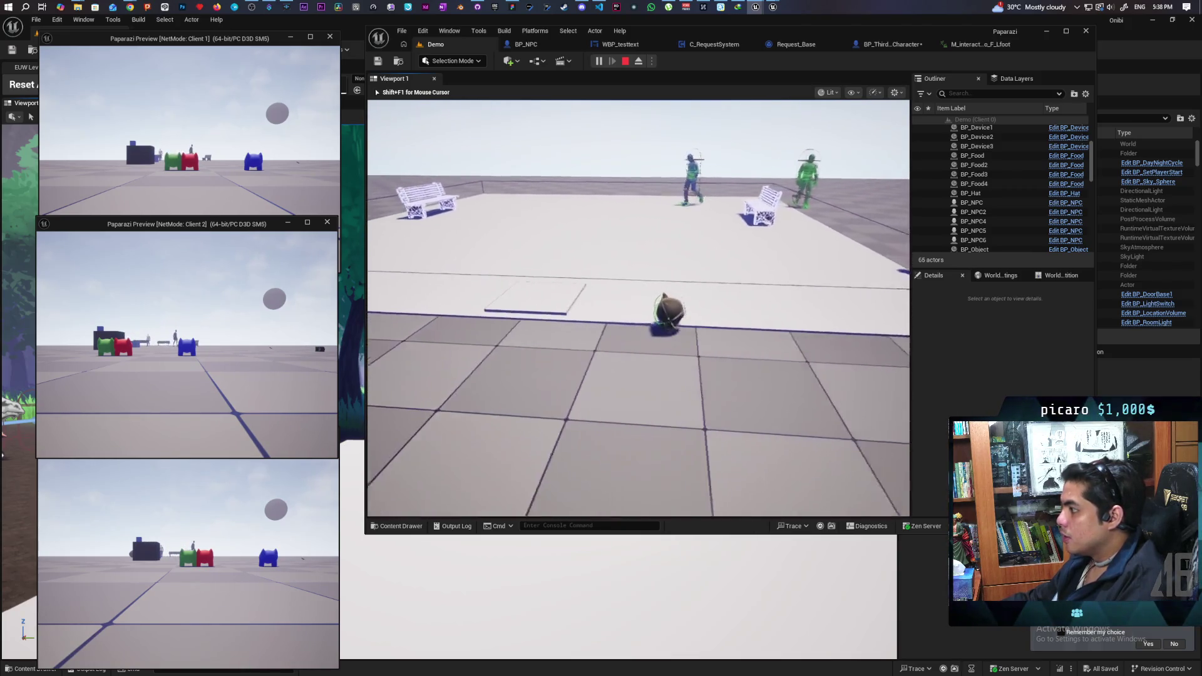
key("s")
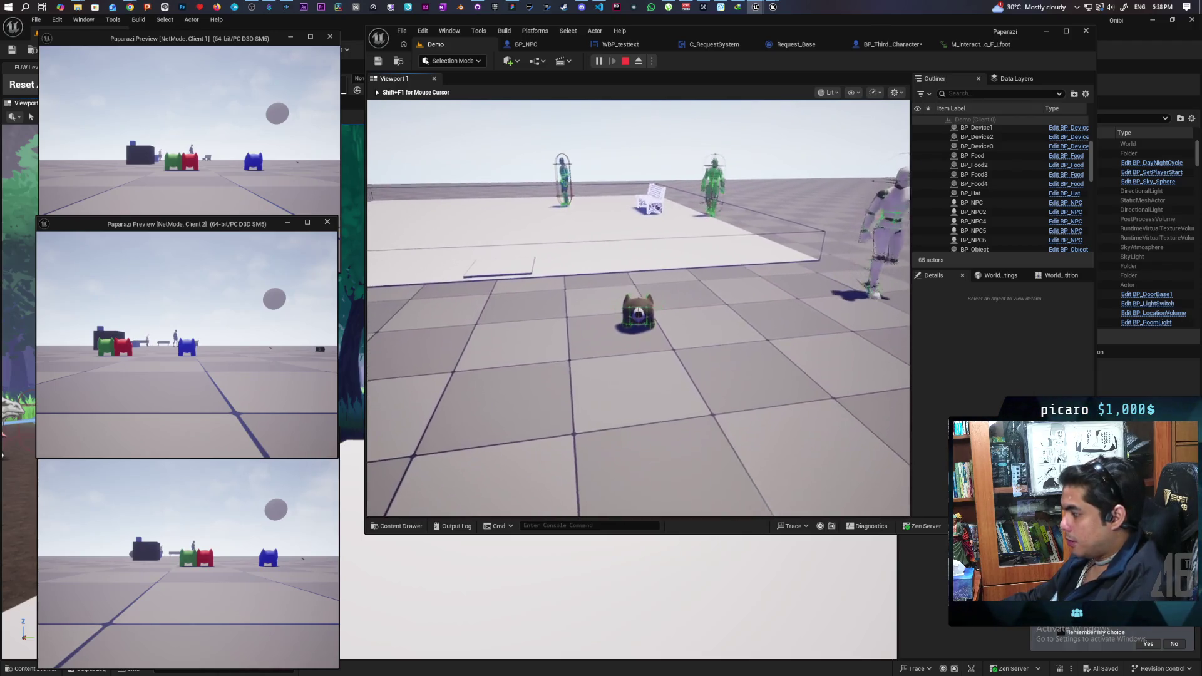
key("s")
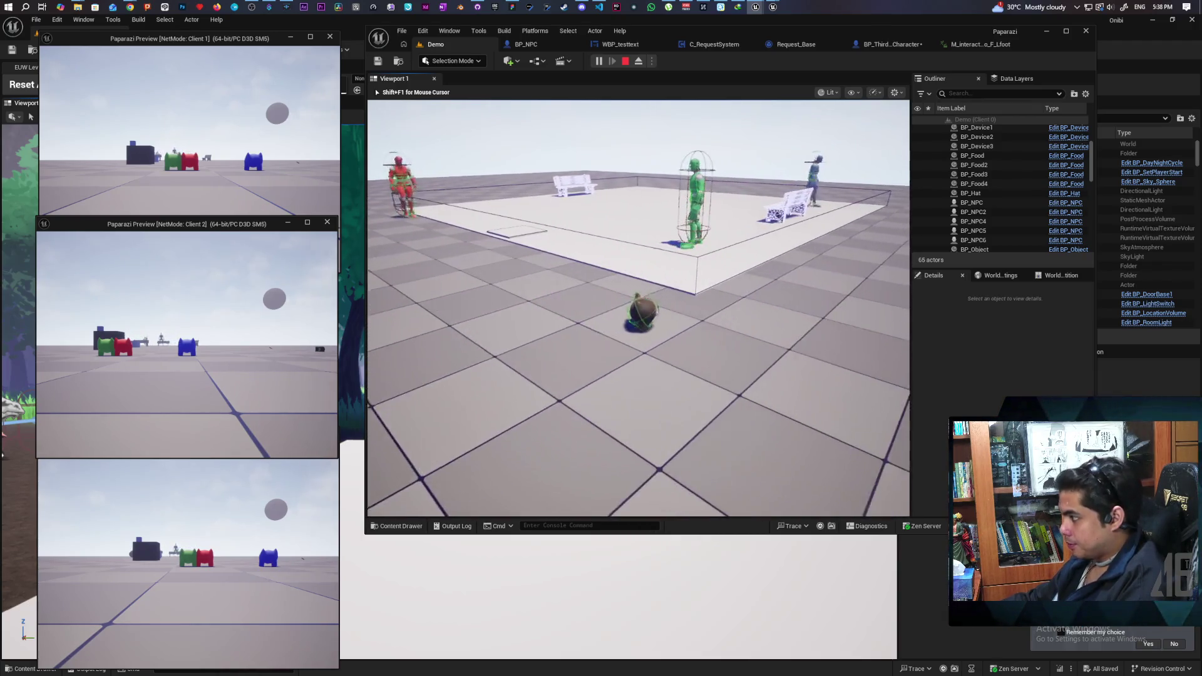
key("s")
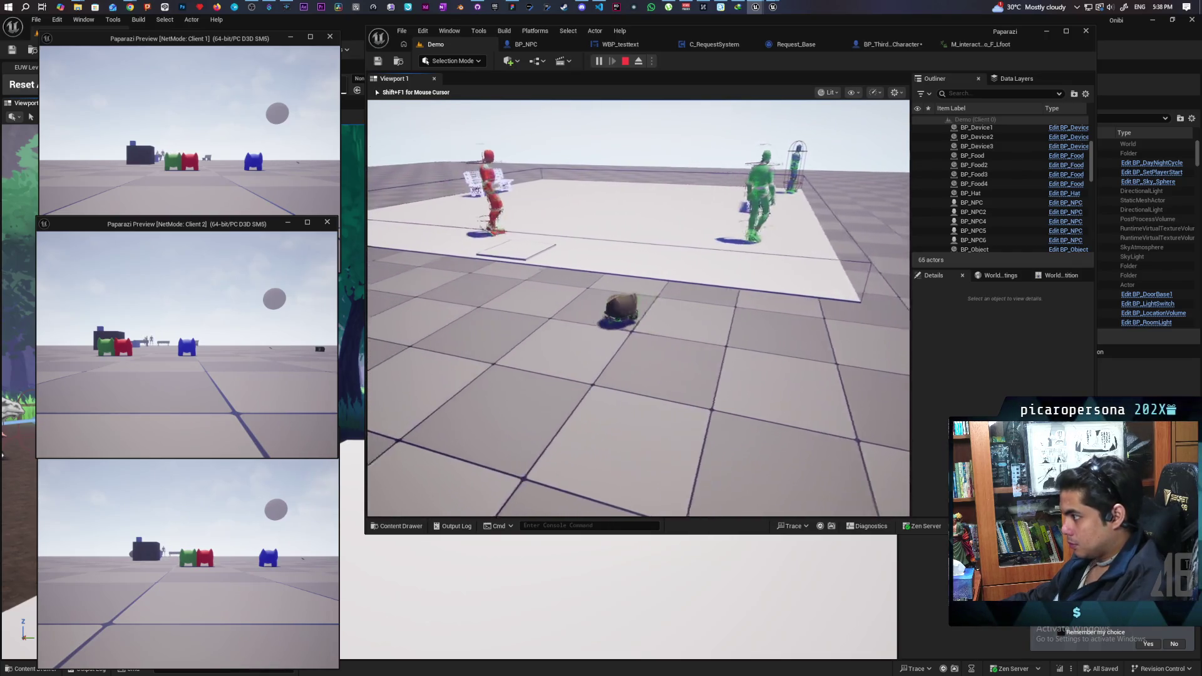
key("s")
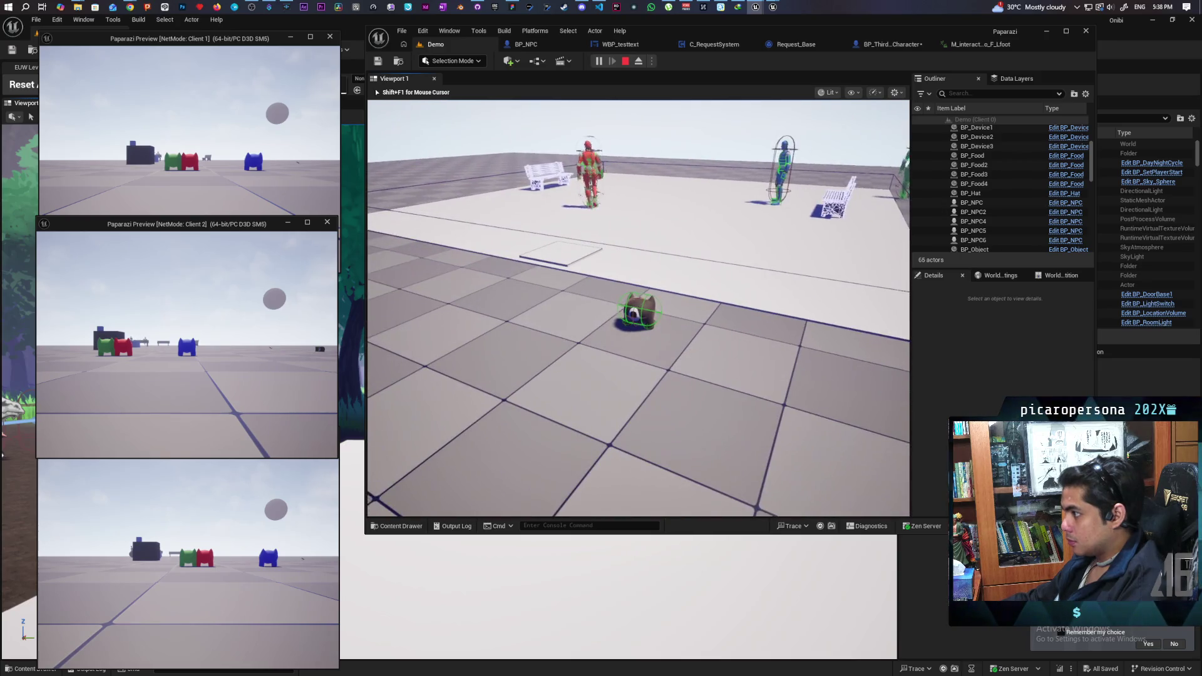
- Climb back onto the platform and approach the seated red NPC on the bench
key("w")
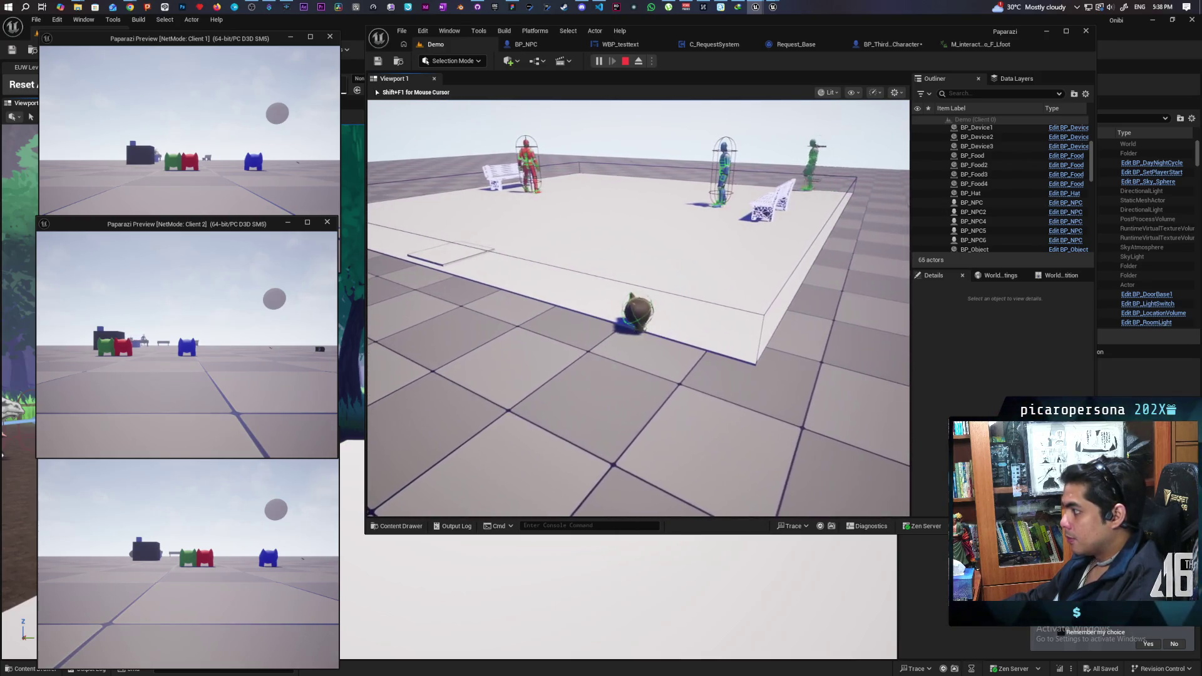
key("w")
key("w")
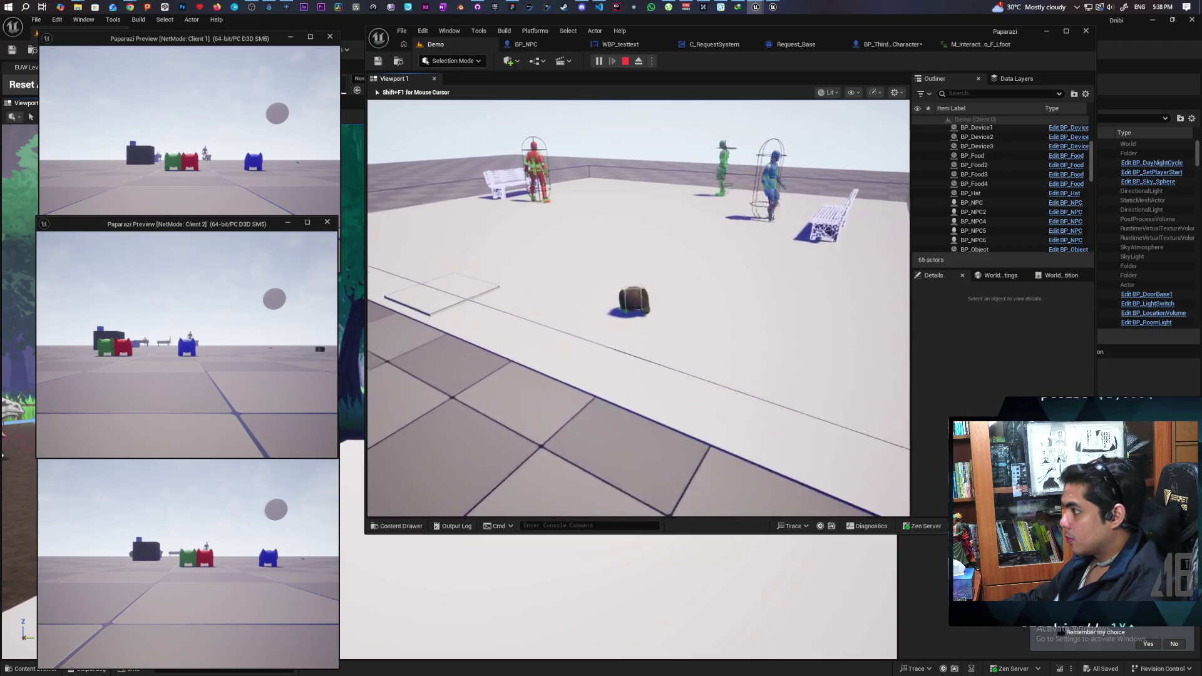
key("w")
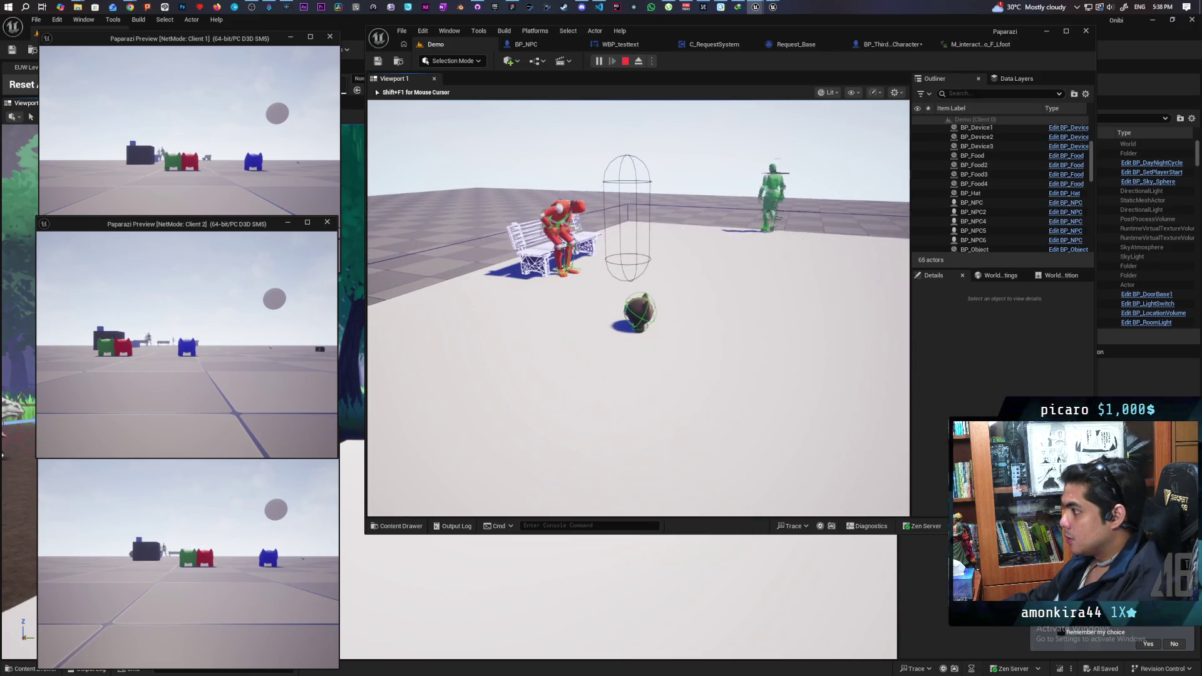
key("w")
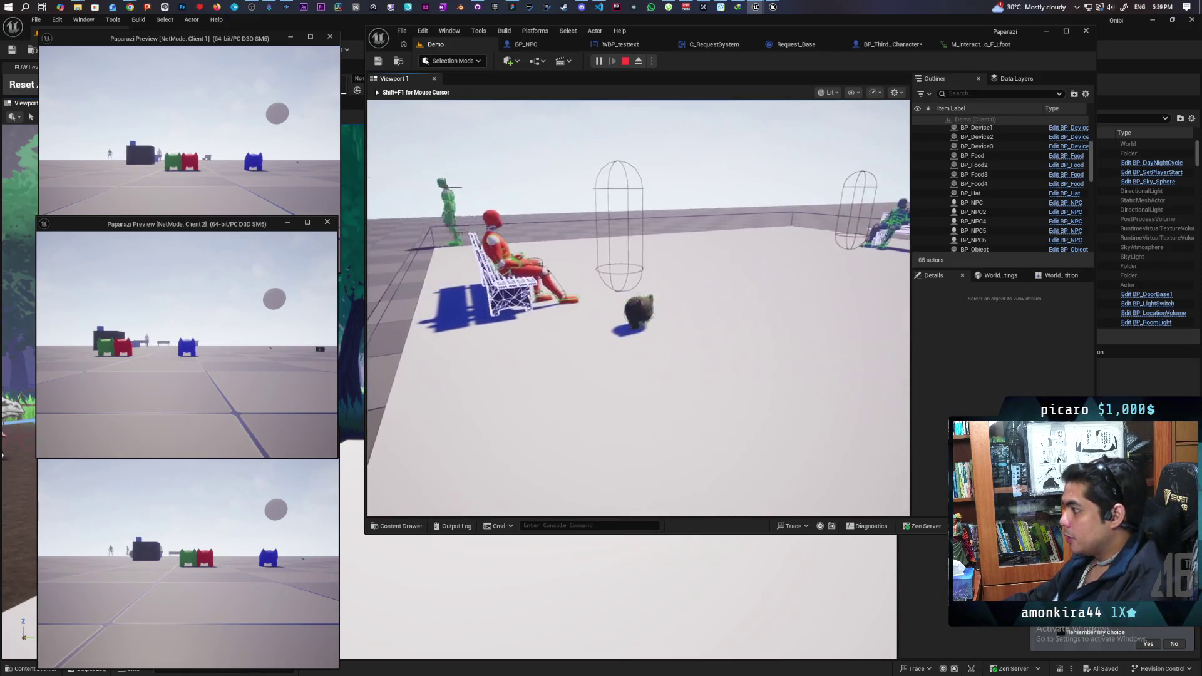
key("d")
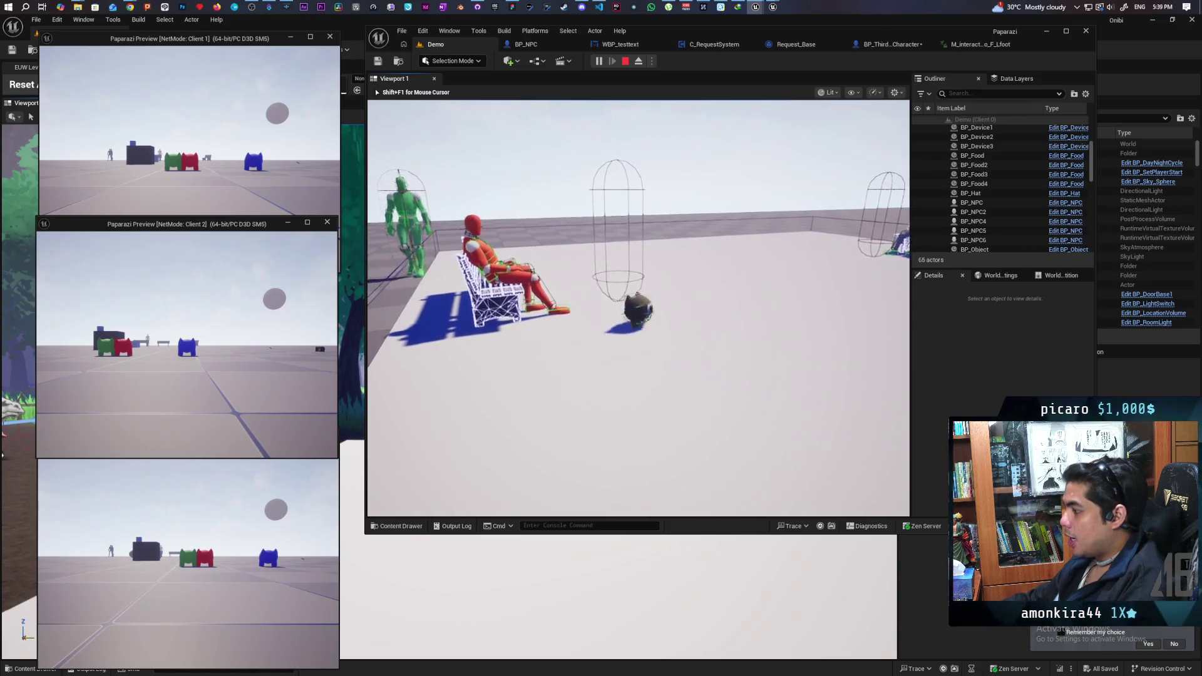
key("s")
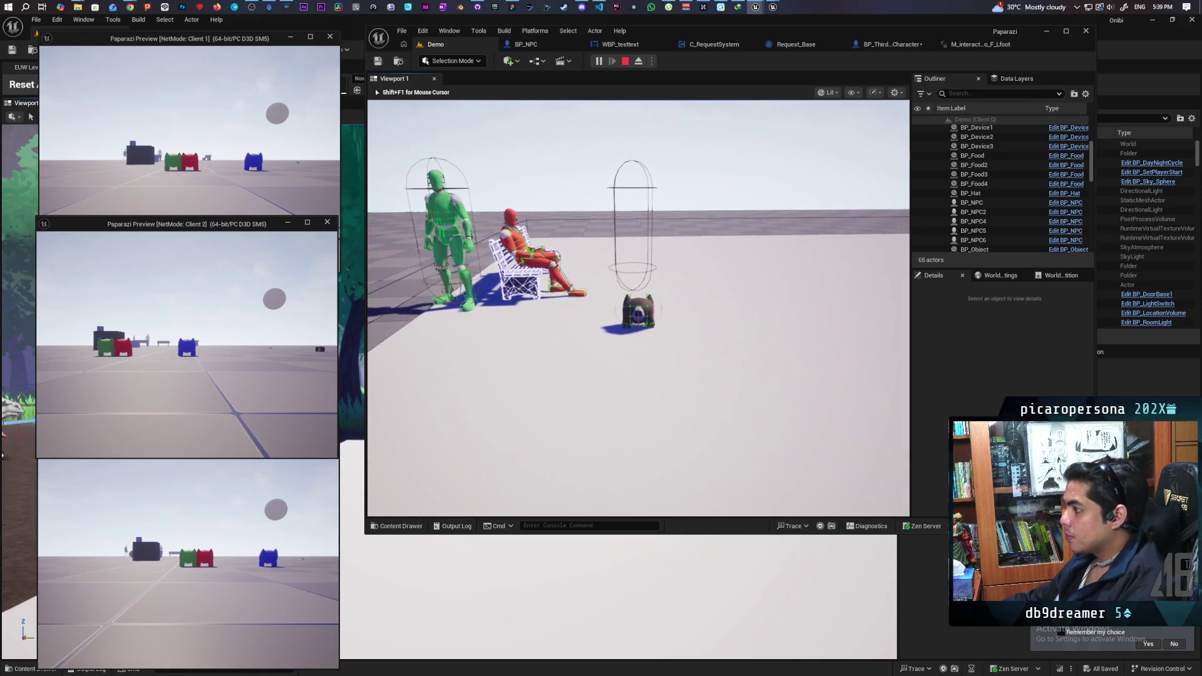
key("s")
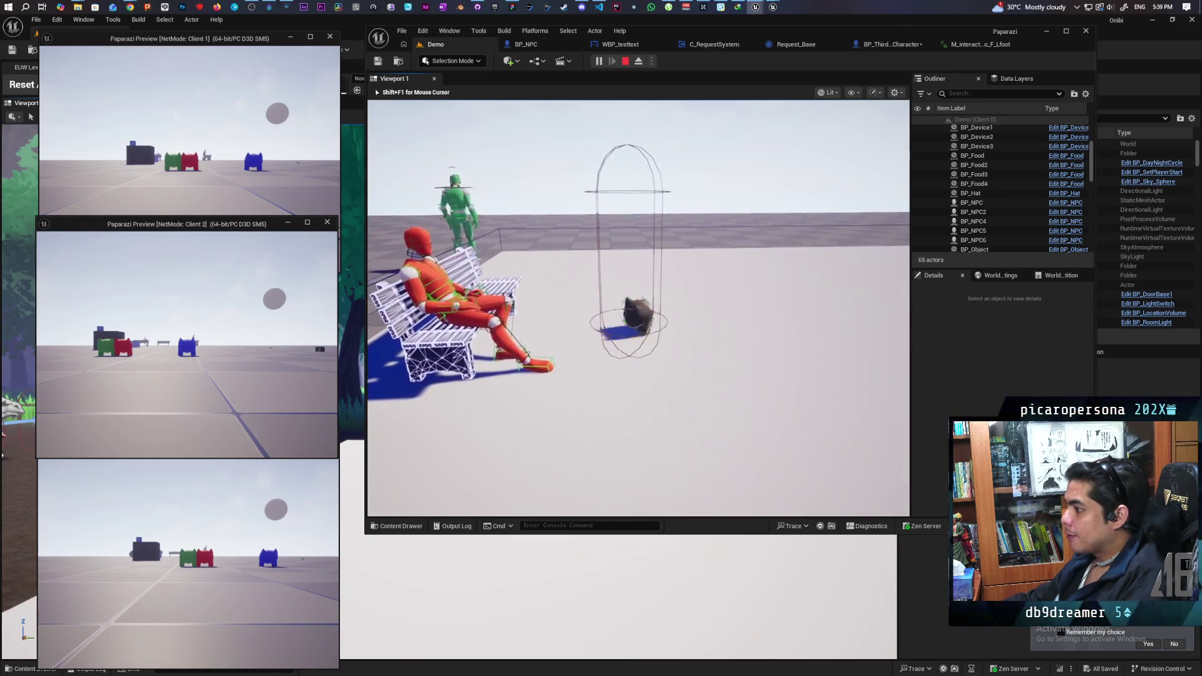
key("w")
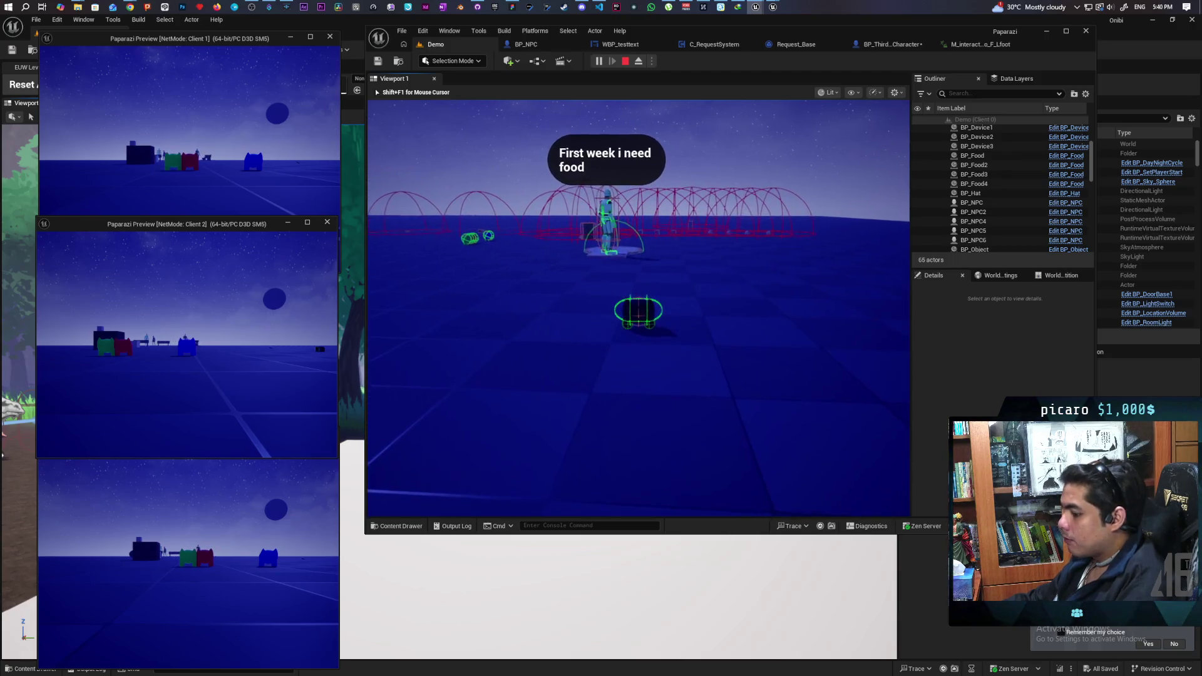
- Hide collision shapes with 'show collision' and walk the cat toward the items on the ground
key("grave")
type("show collision")
key("Return")
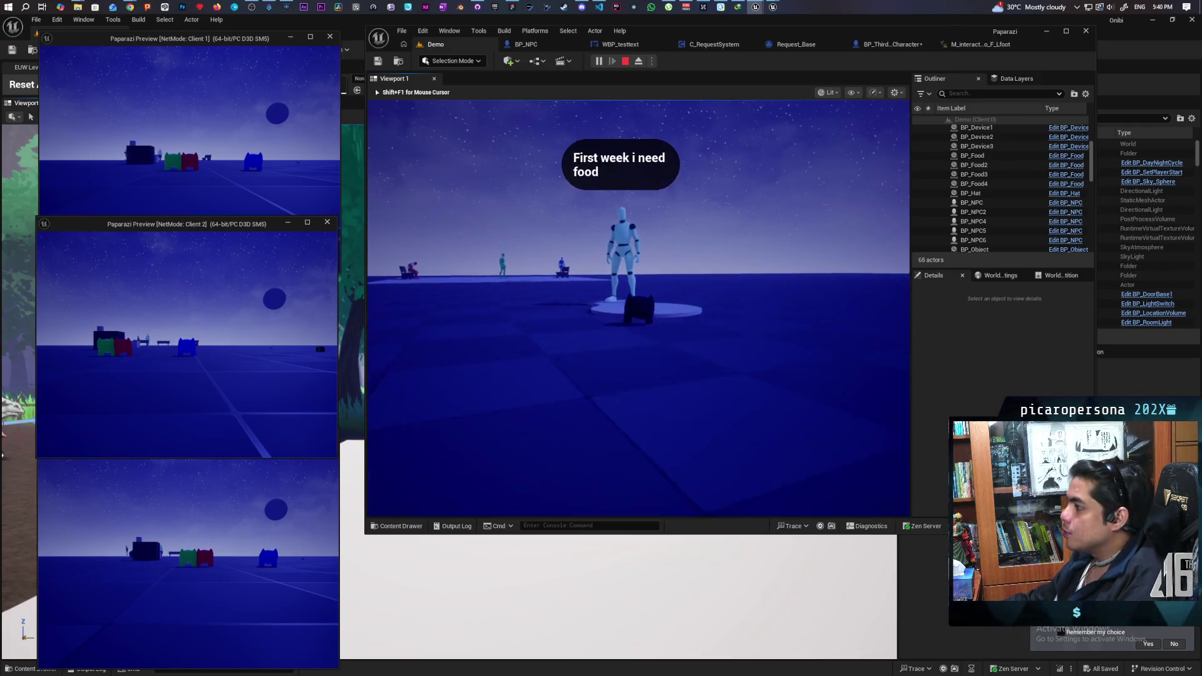
key("w")
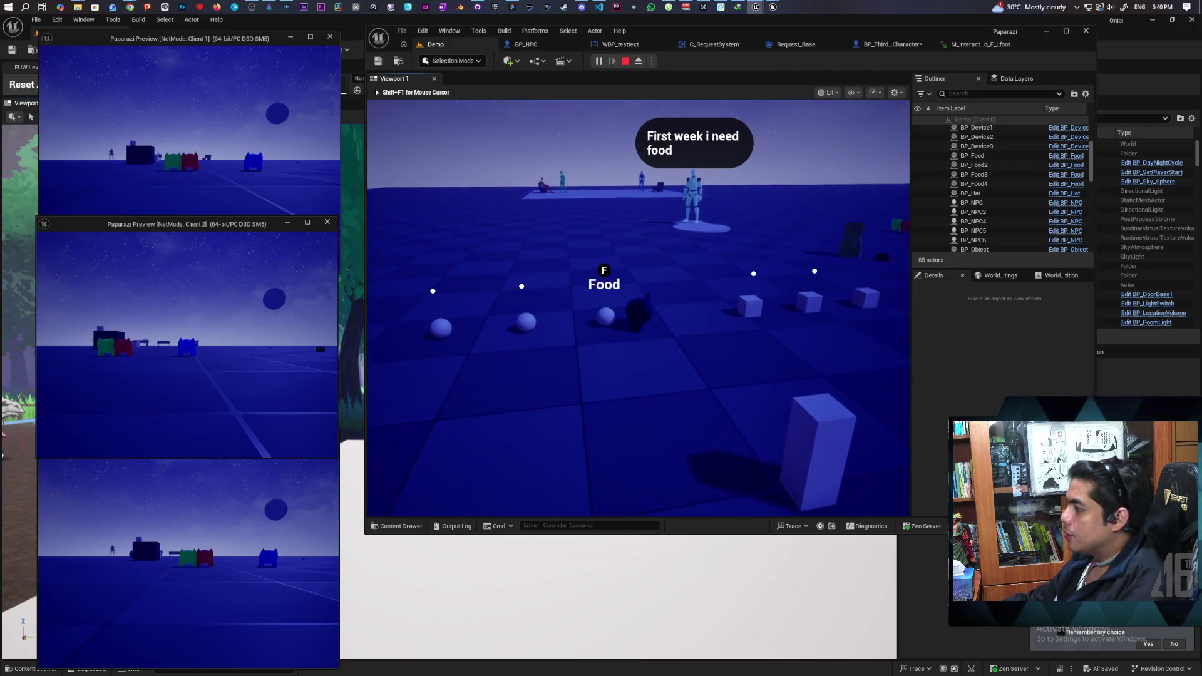
key("w")
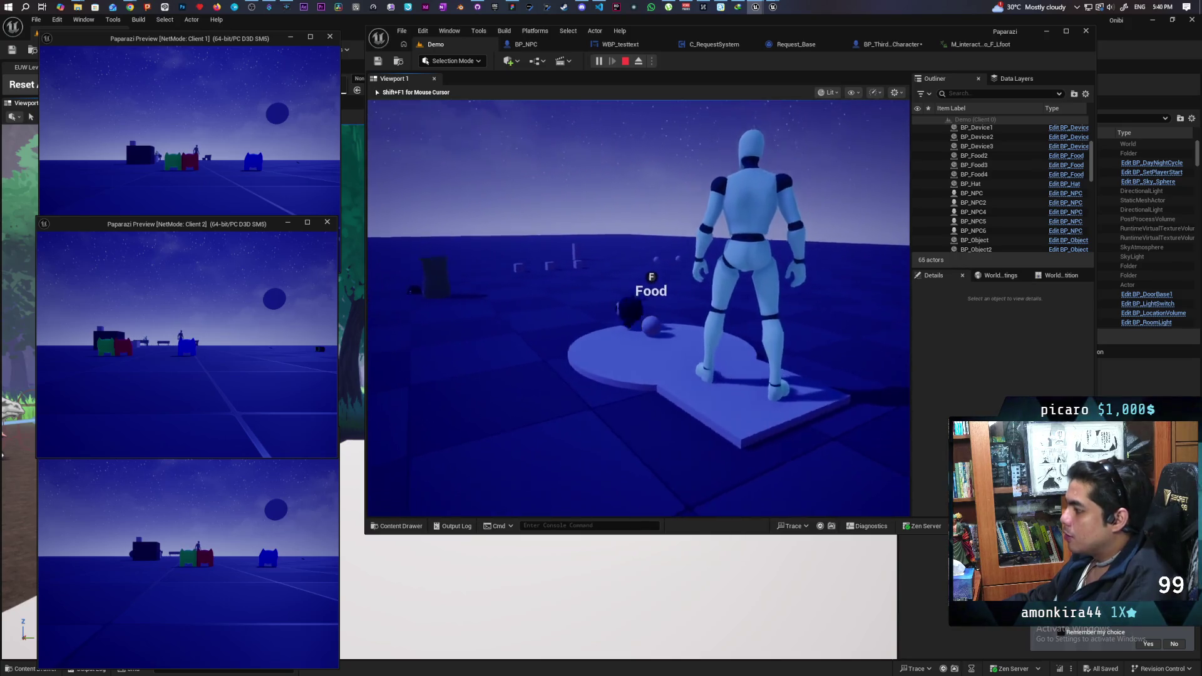
key("w")
key("s")
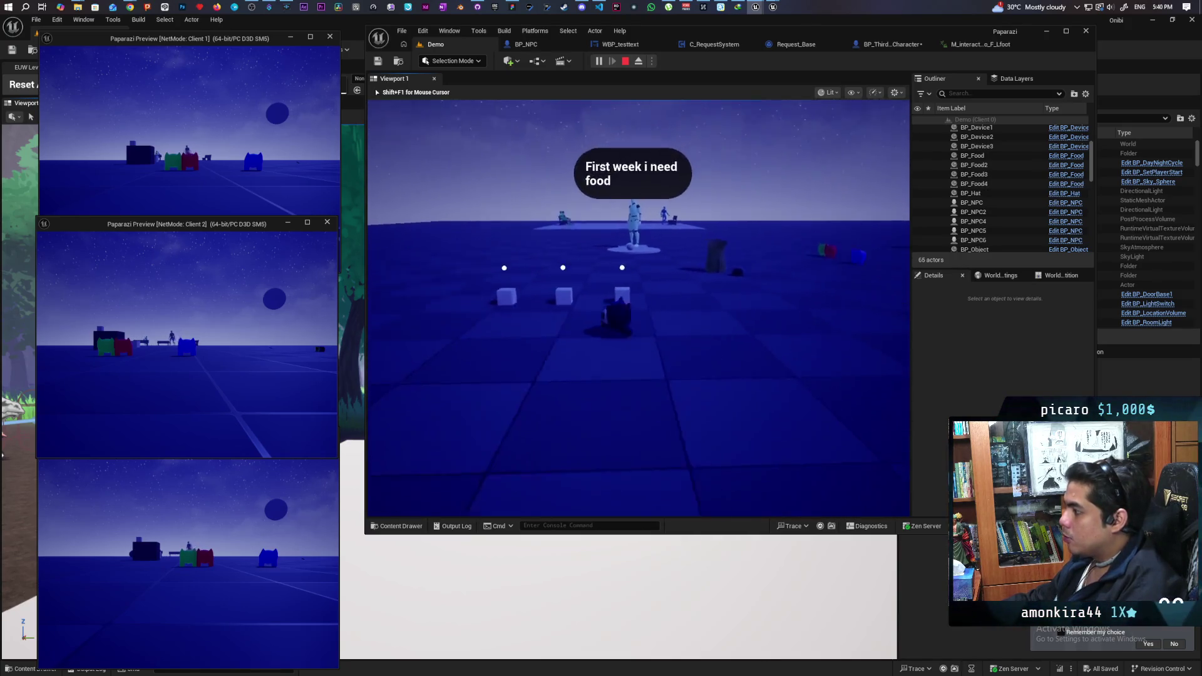
key("d")
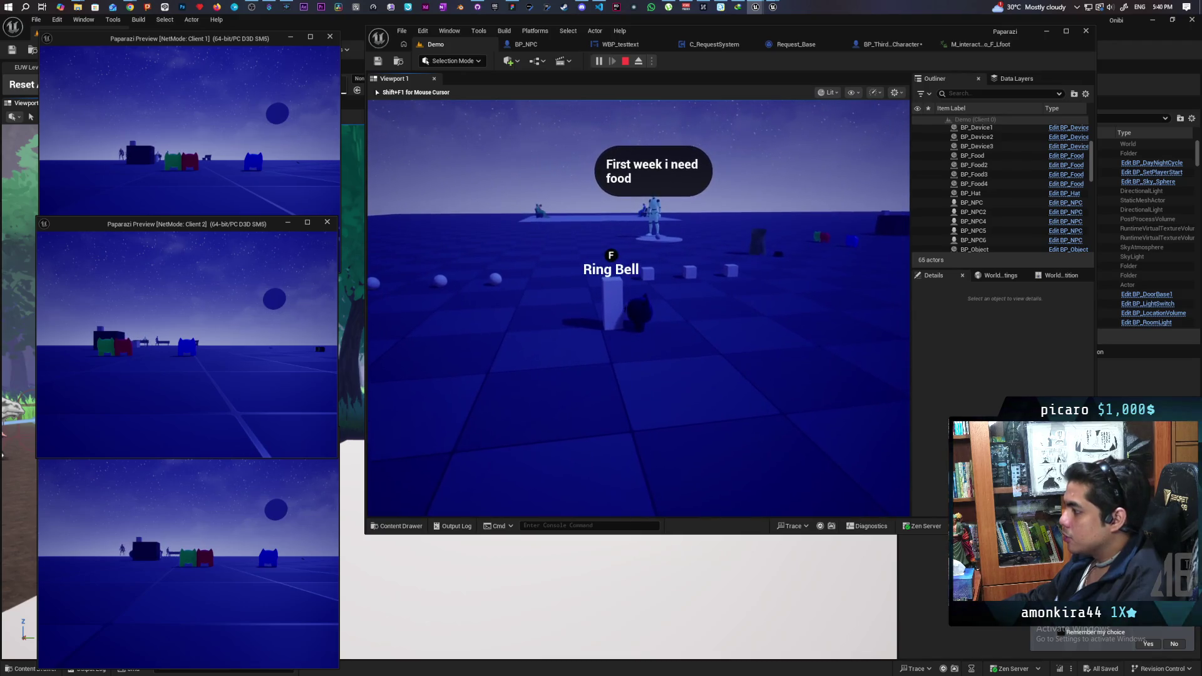
key("a")
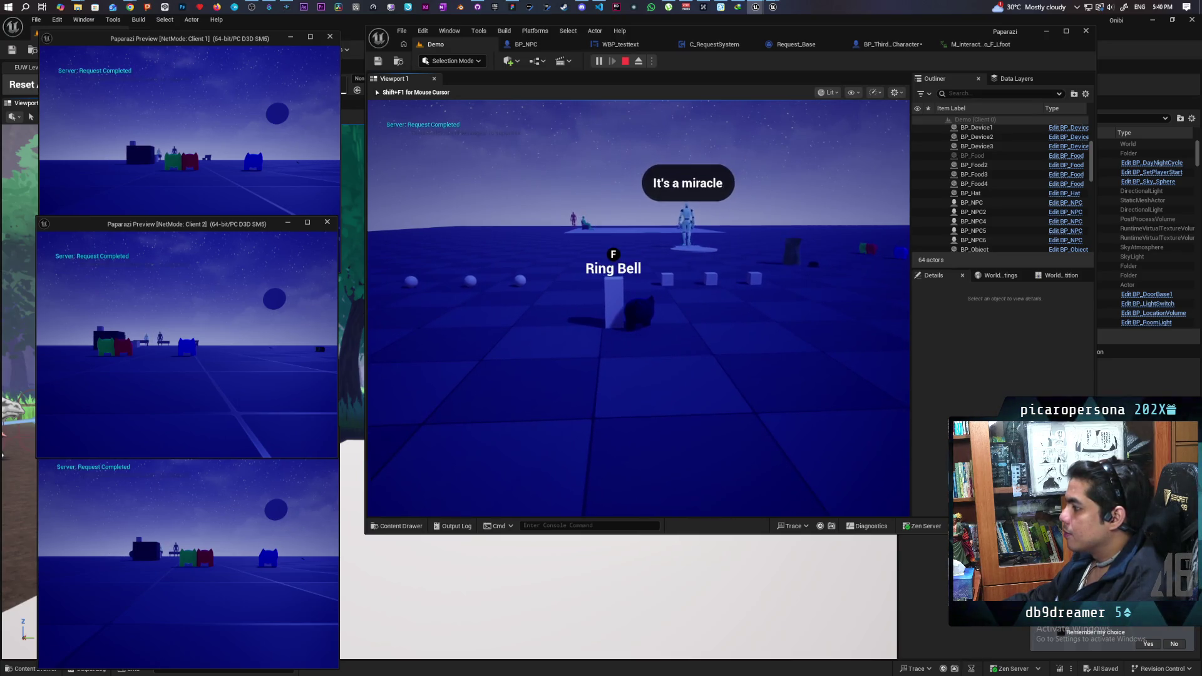
- Collect a food sphere and walk back to stand beside the bell pillar near the red NPC
key("w")
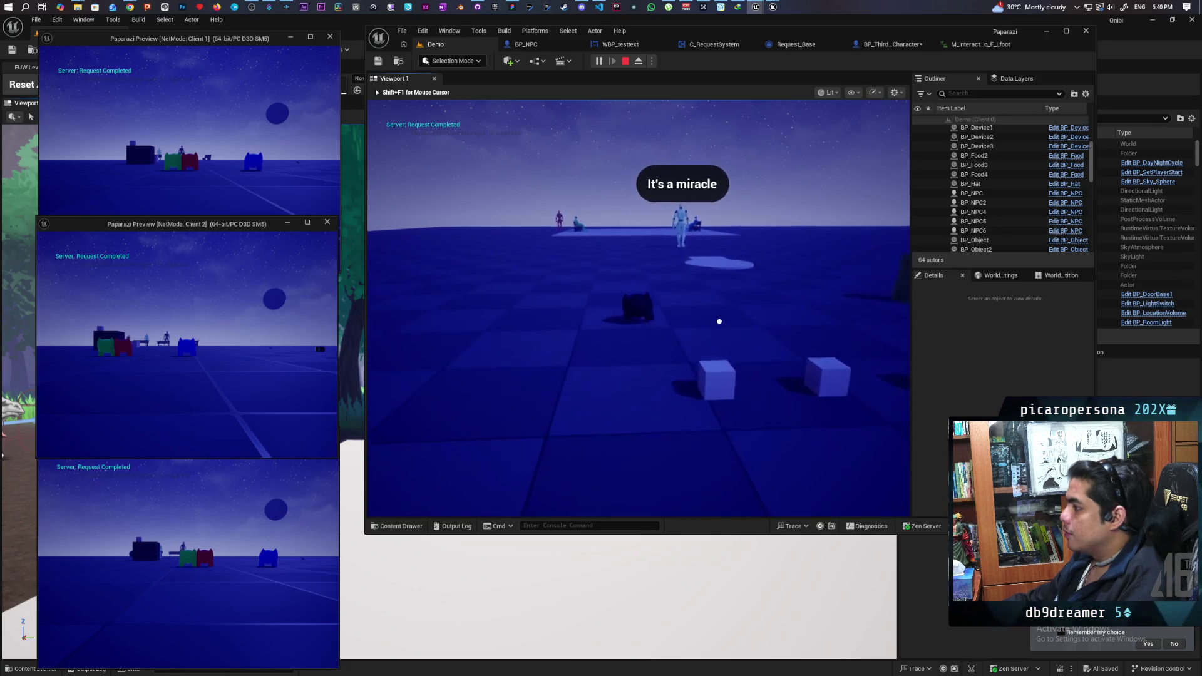
key("a")
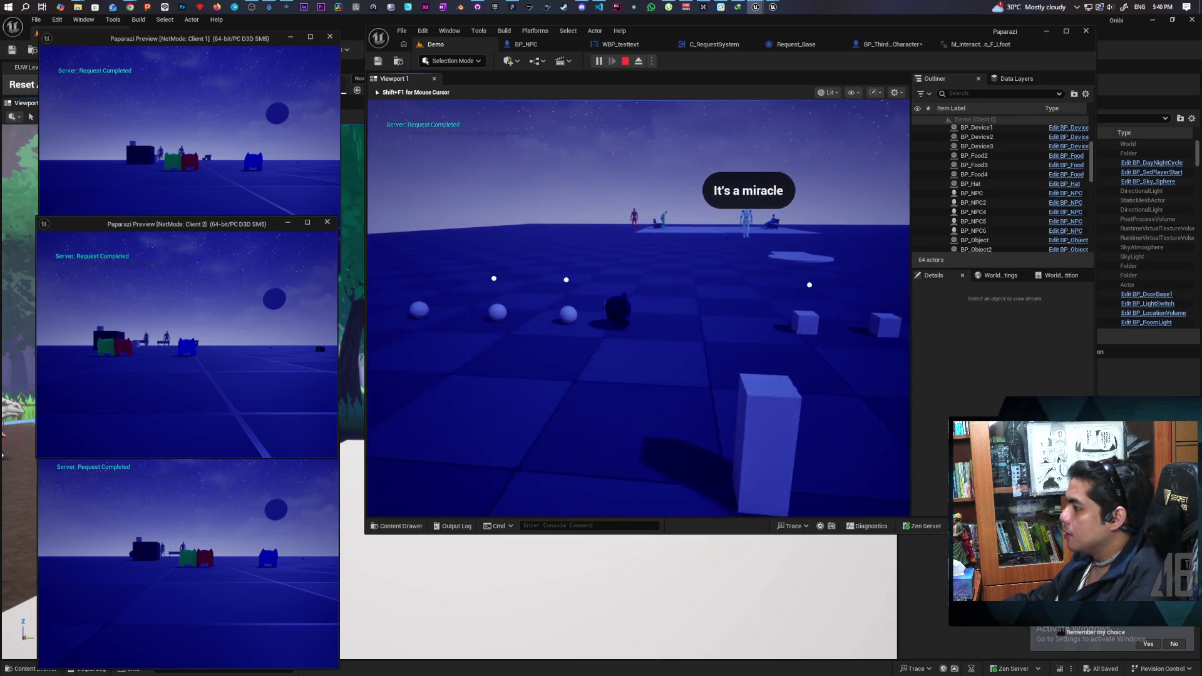
key("w")
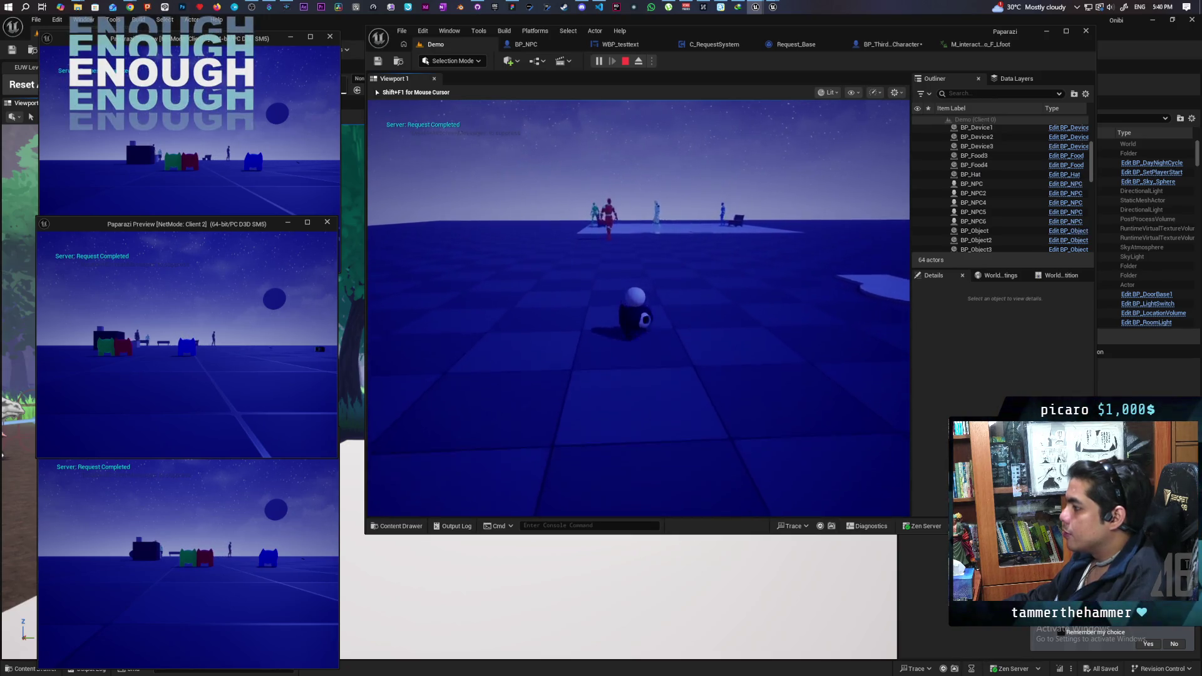
key("w")
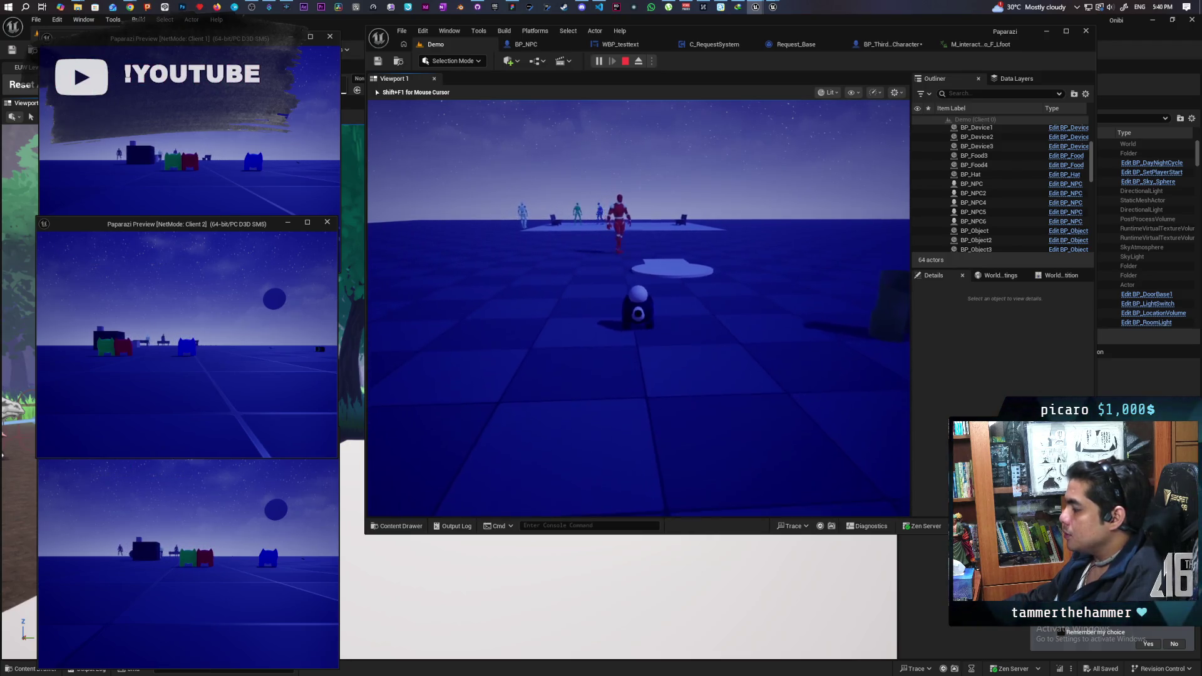
key("w")
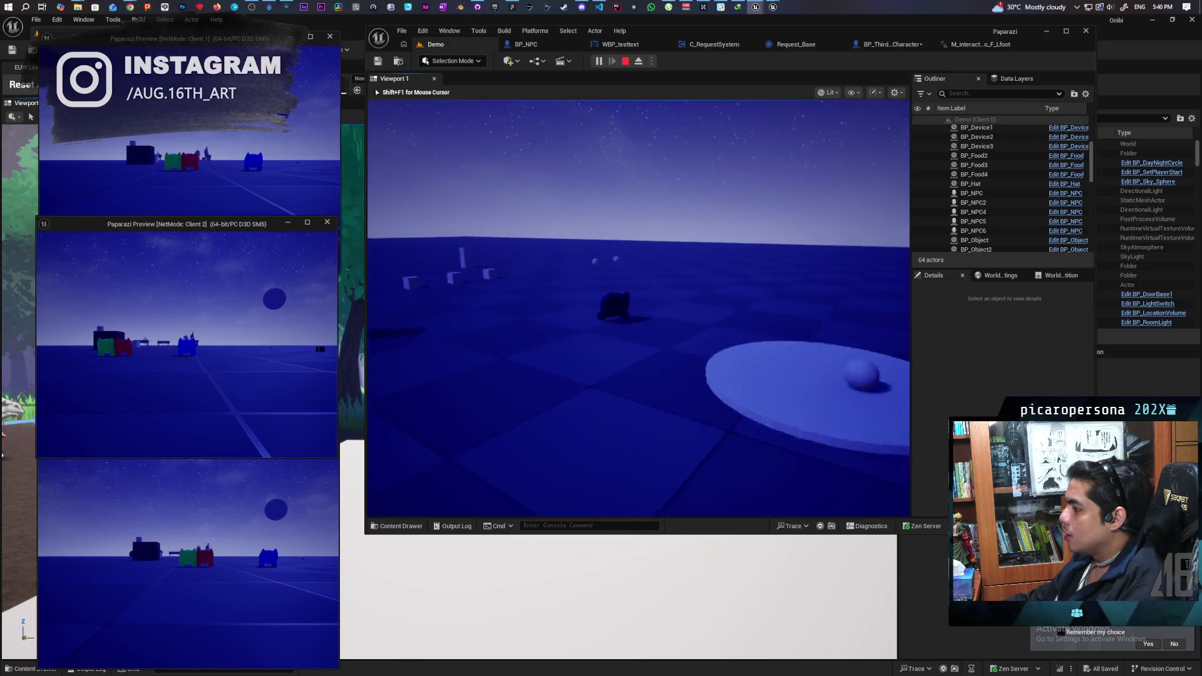
key("w")
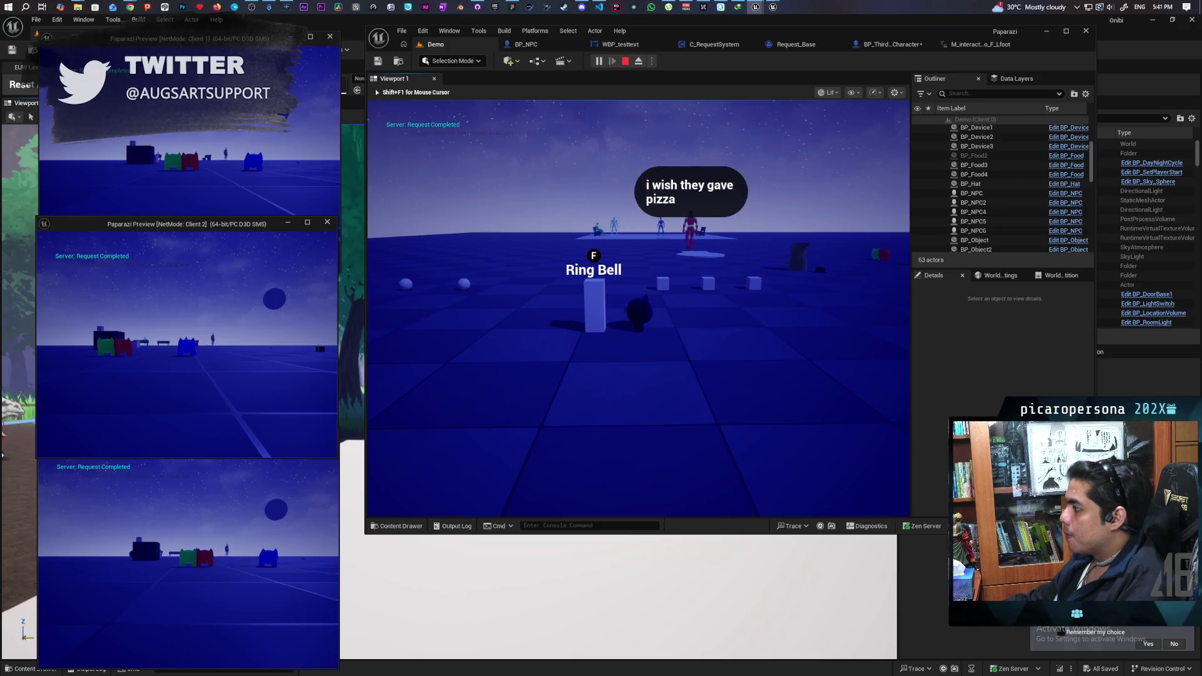
- Walk the pawn past the pillar and cubes onto the platform beside the seated NPCs' bench
key("d")
key("w")
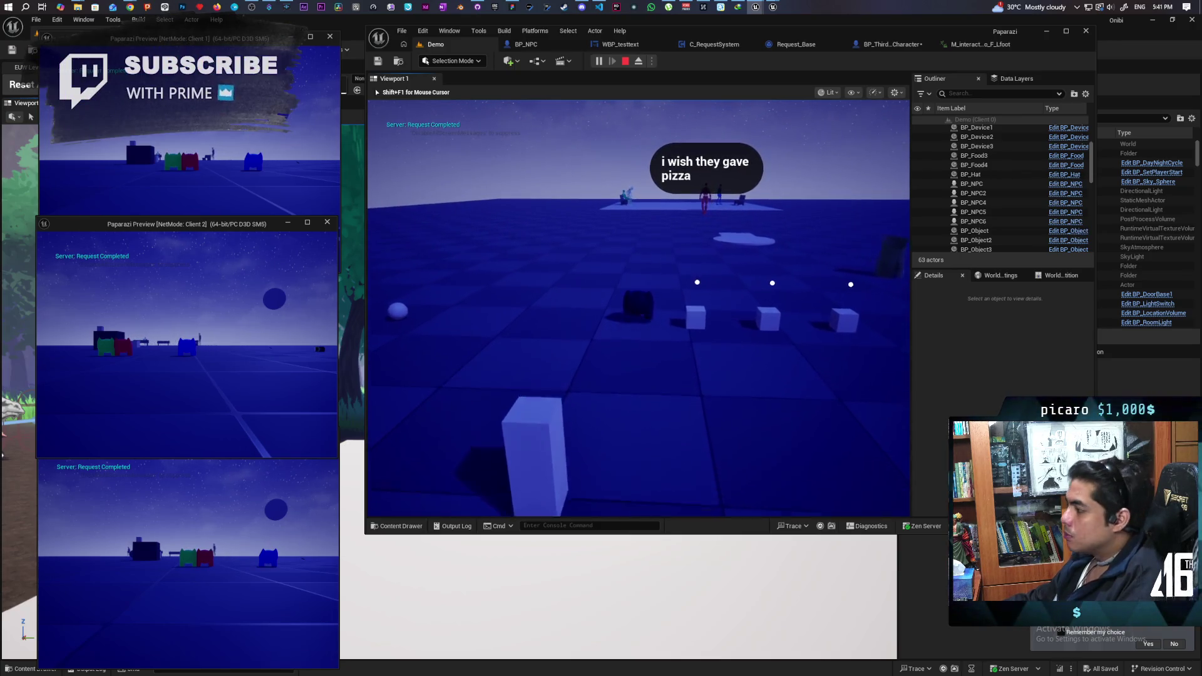
key("w")
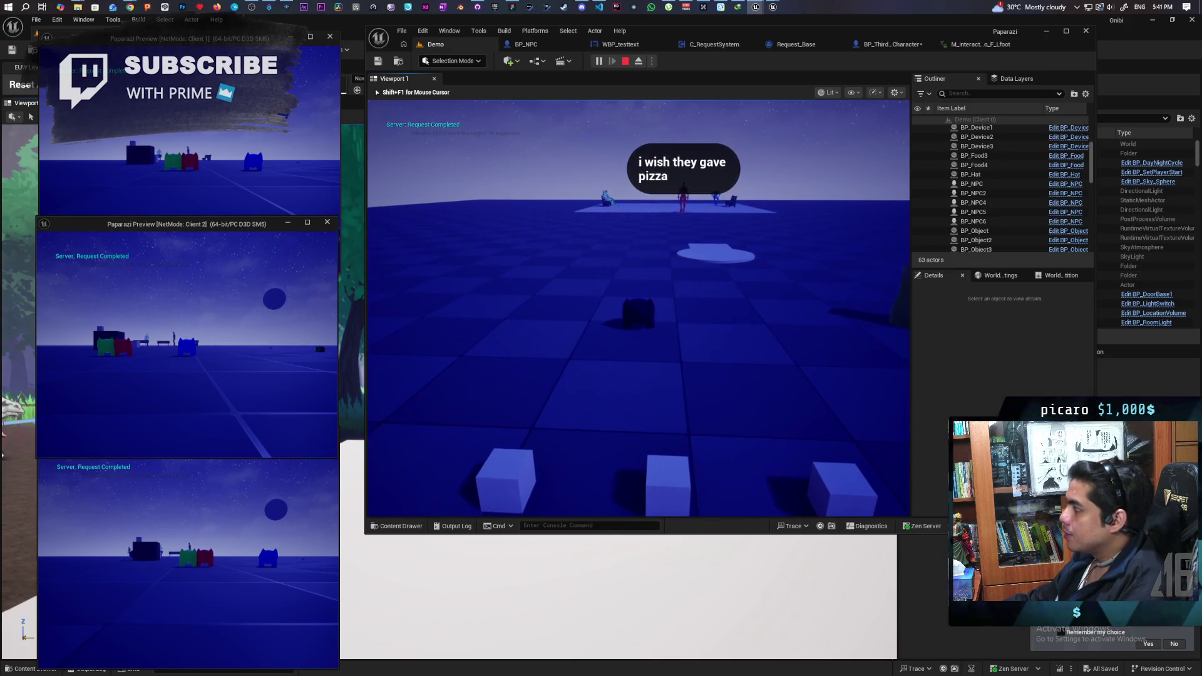
key("d")
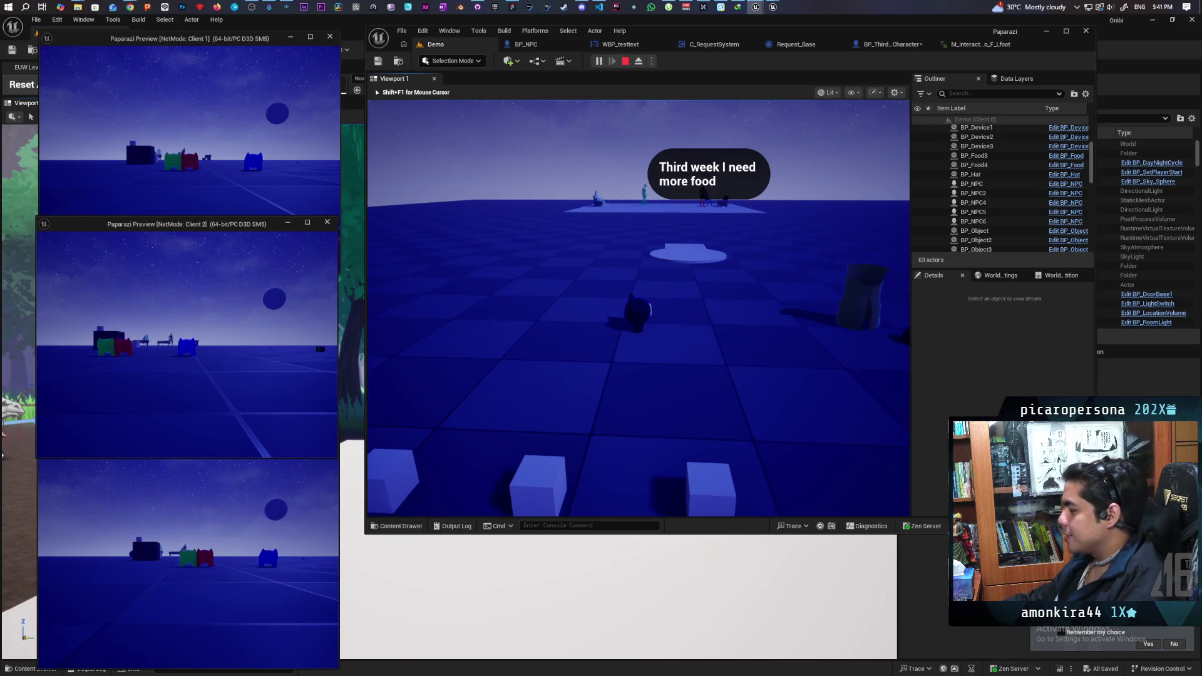
key("w")
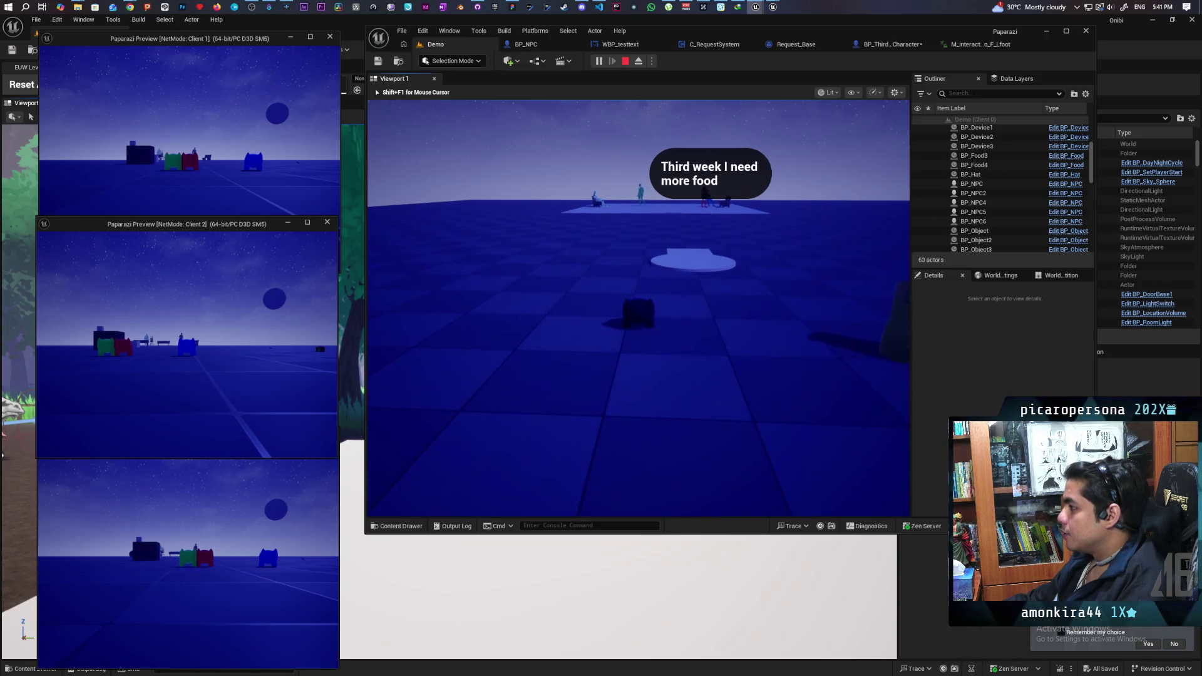
key("d")
key("w")
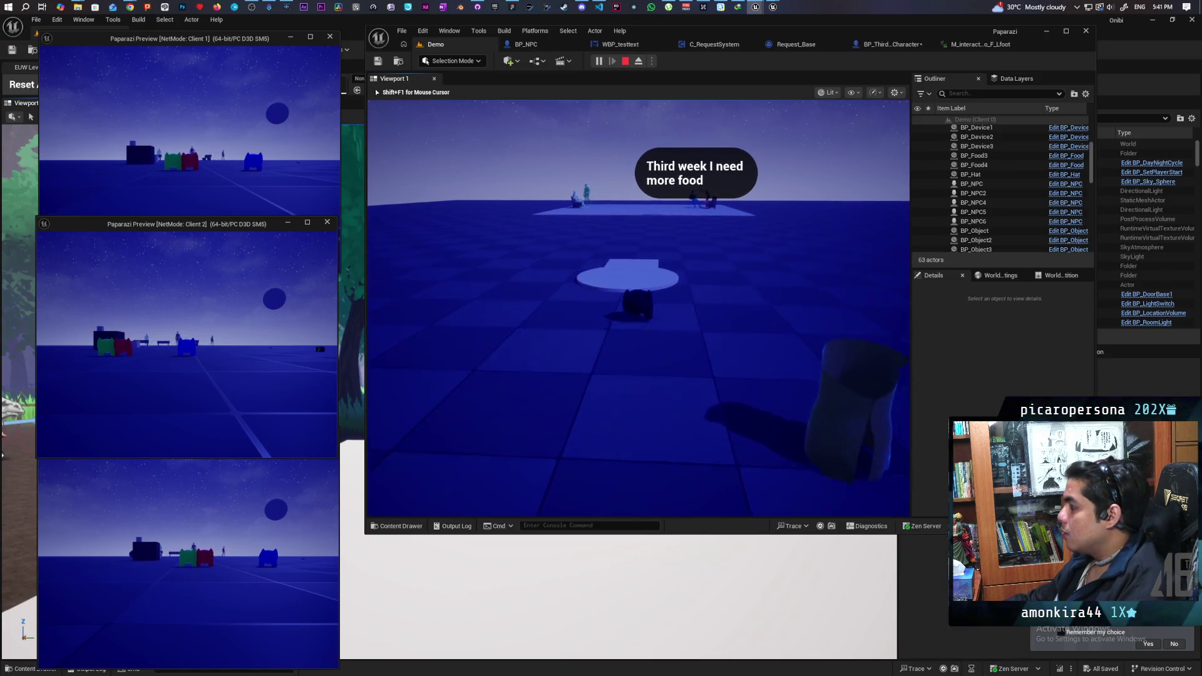
key("w")
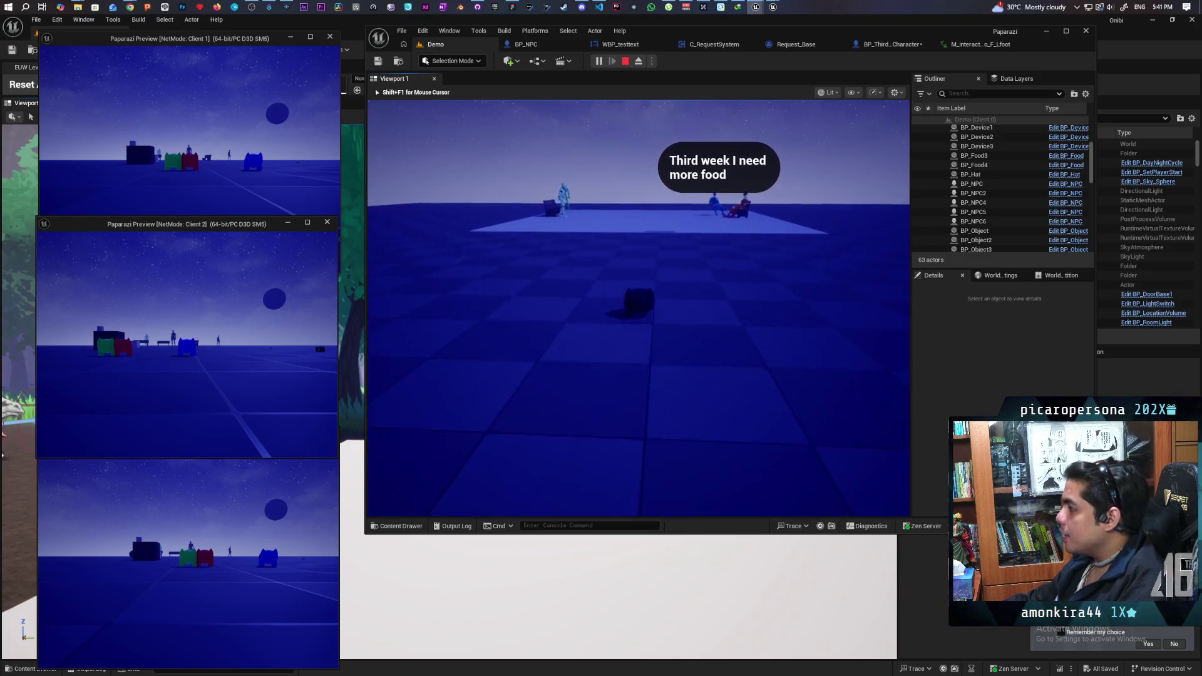
key("w")
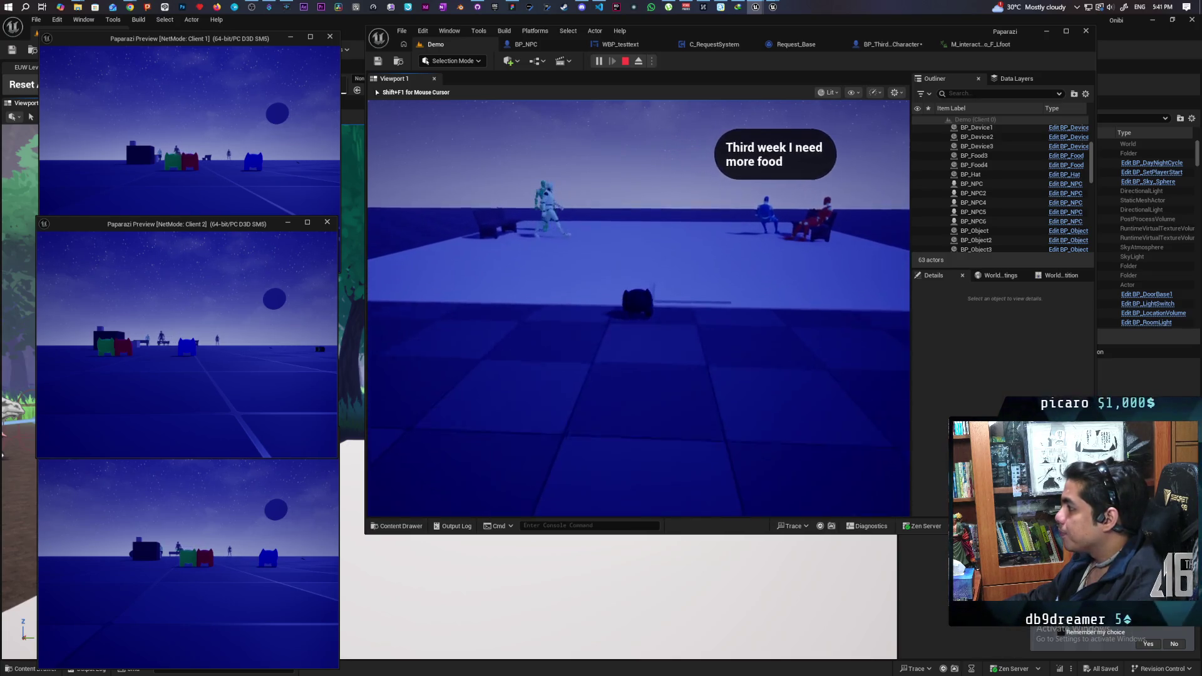
key("w")
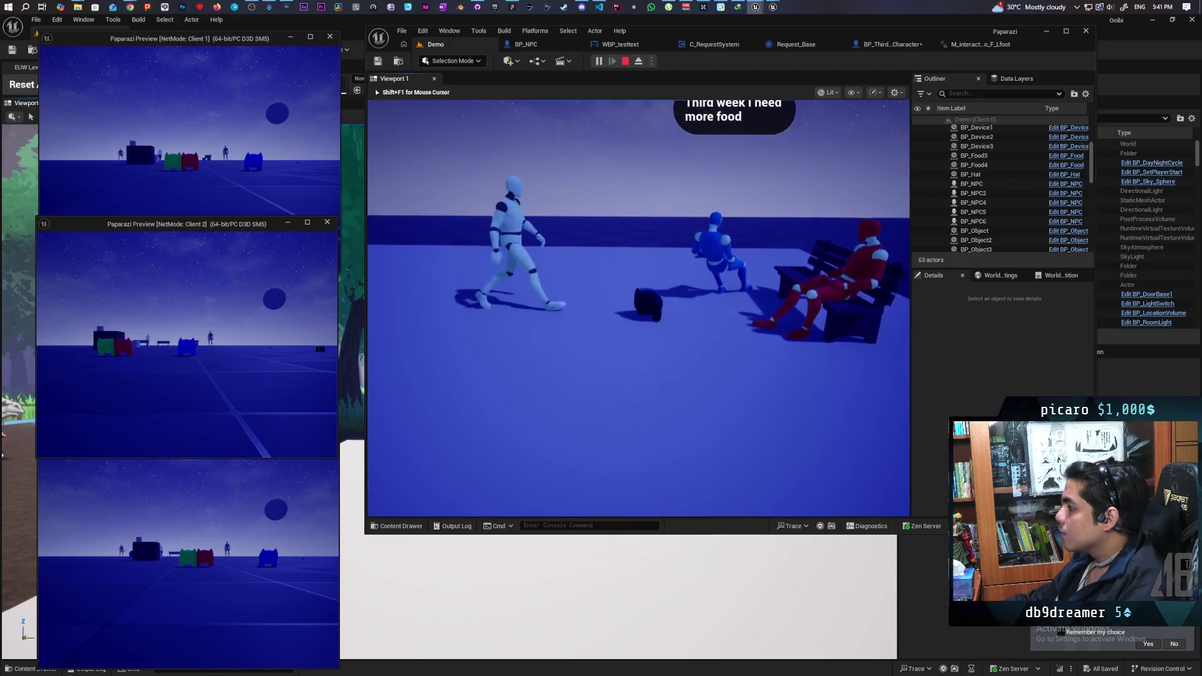
key("d")
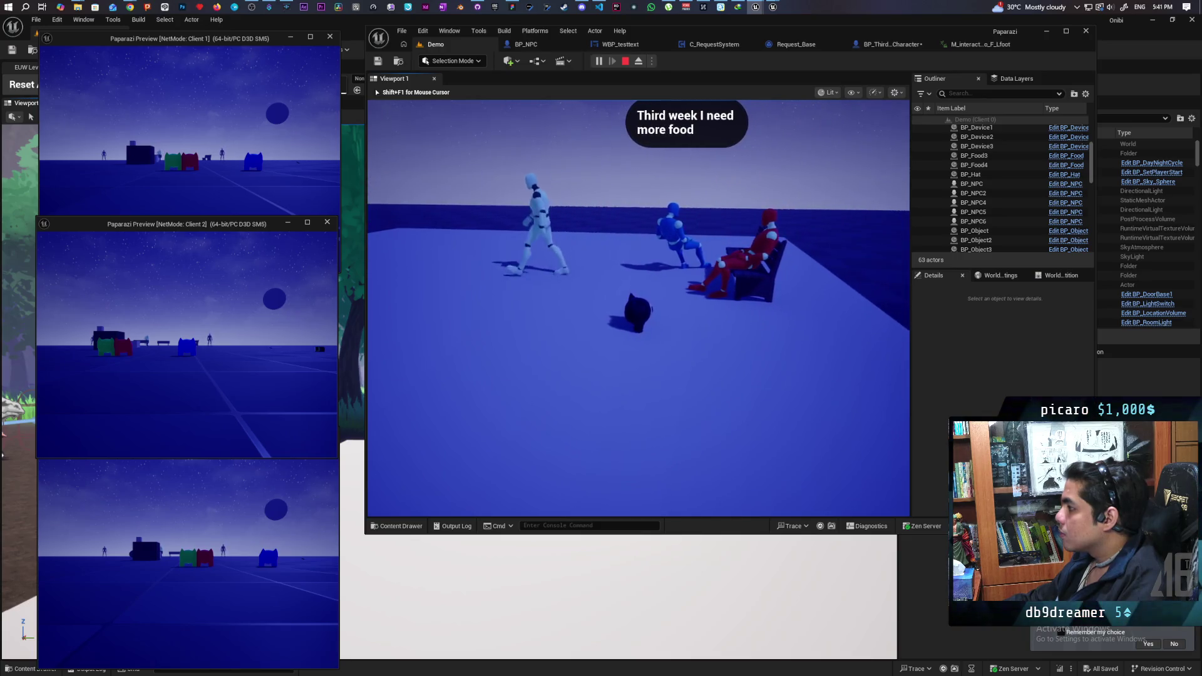
key("w")
- Look closely at the red NPC, back away to watch the NPCs, and stop the play session
key("s")
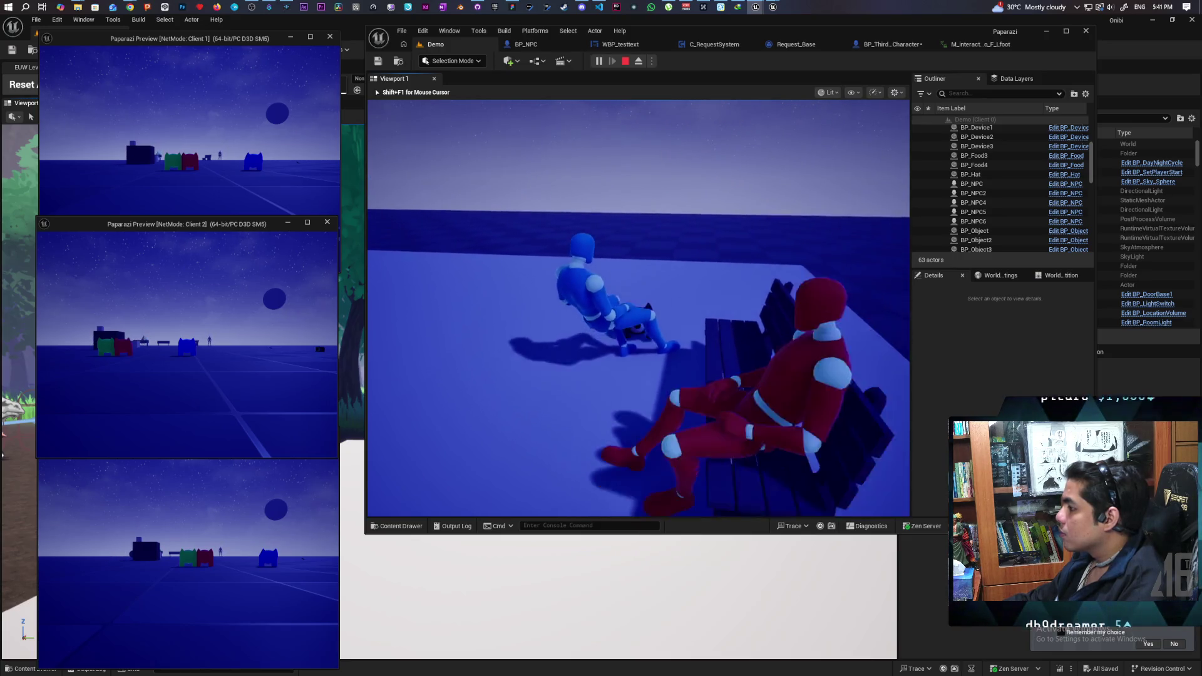
key("w")
key("s")
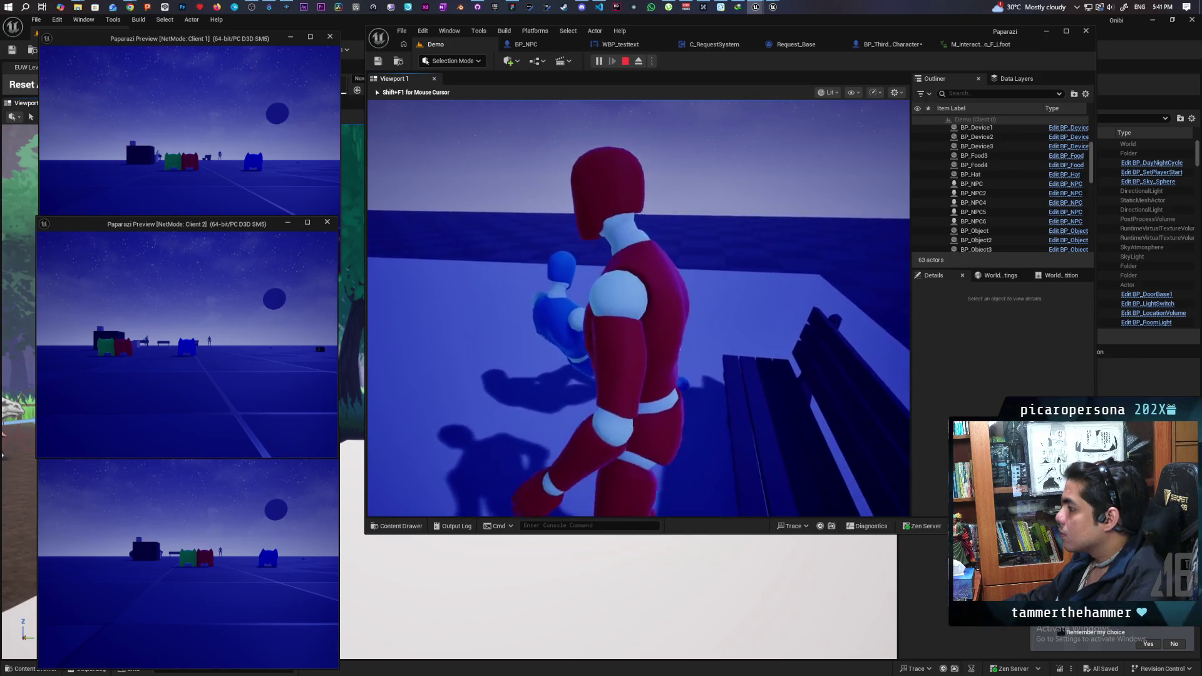
key("s")
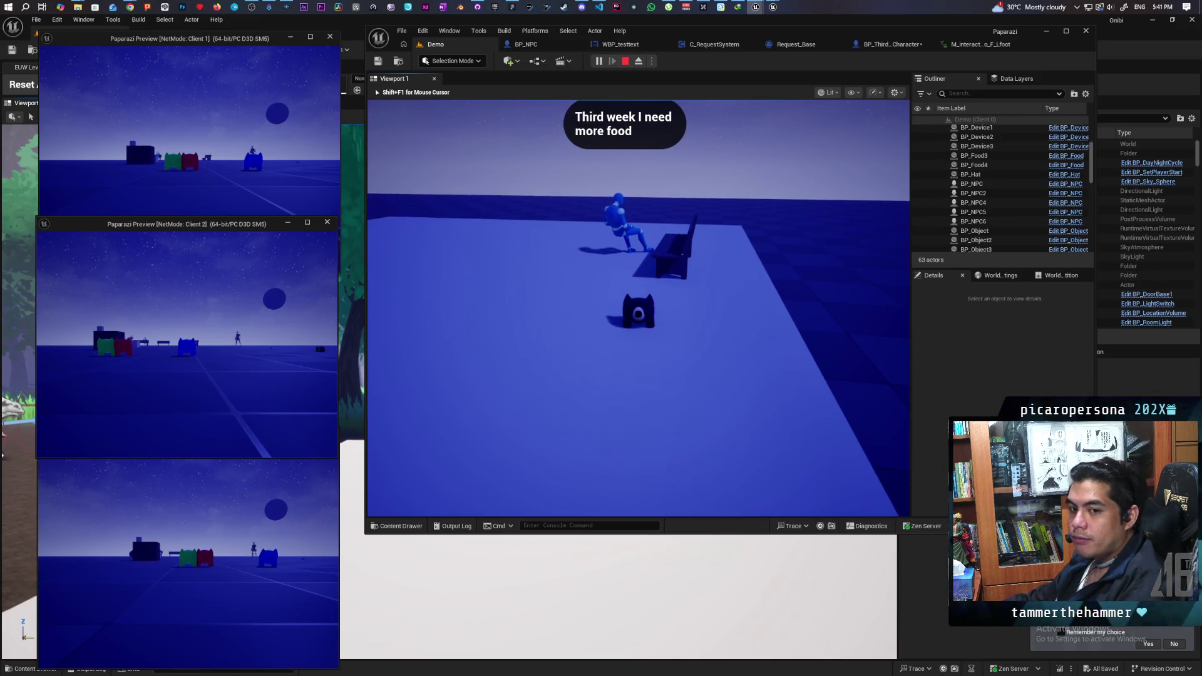
key("Escape")
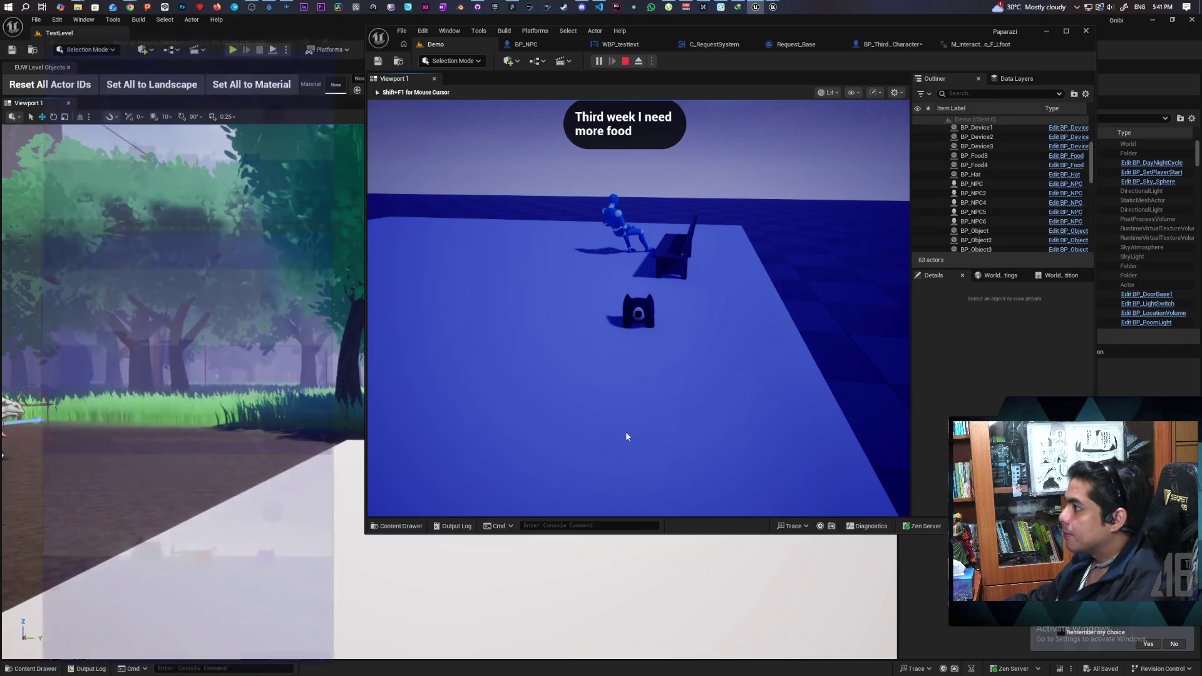
- Bring up BP_NPC's event graph and inspect the Set Collision Enabled and Play Montage nodes
left_click(526, 44)
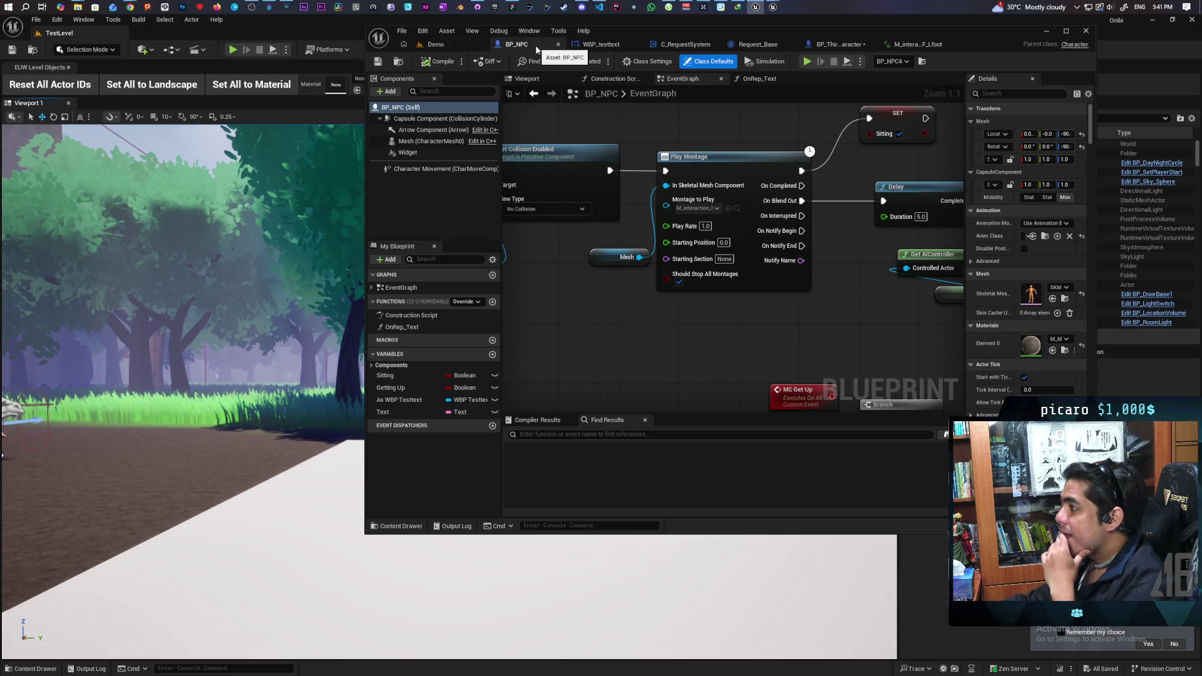
scroll(595, 310, "down", 4)
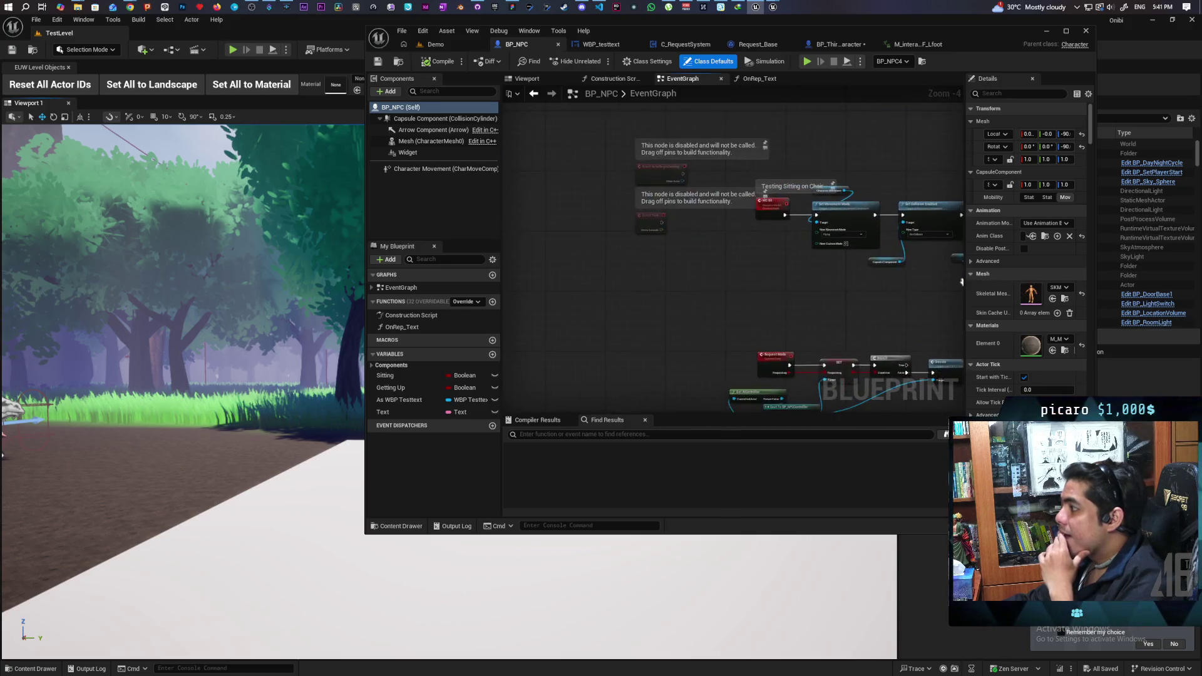
scroll(692, 315, "up", 3)
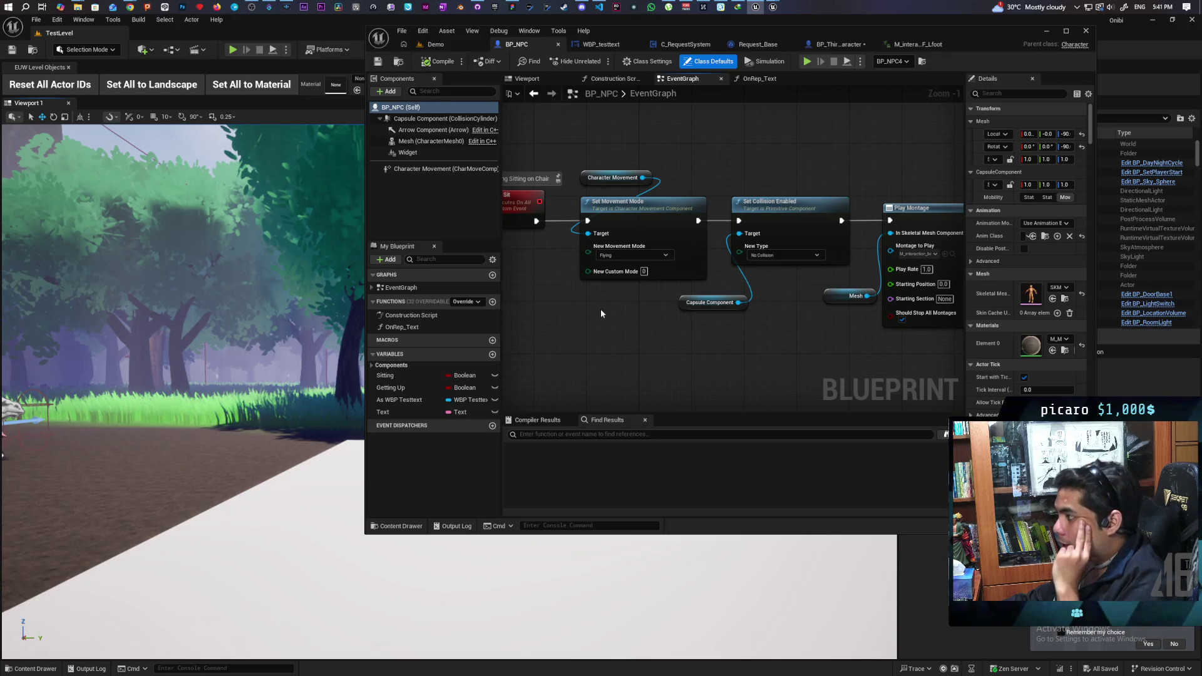
mouse_move(600, 309)
left_mouse_down()
mouse_move(620, 321)
mouse_move(629, 251)
left_mouse_up()
left_click(674, 345)
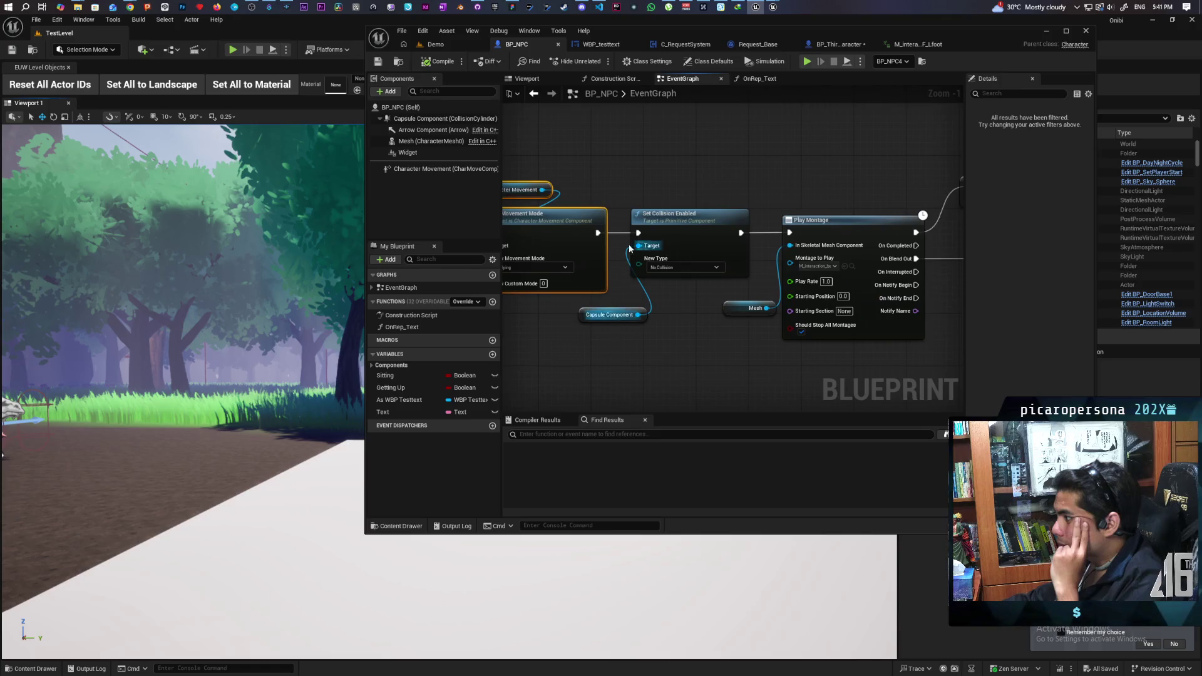
left_click(672, 362)
left_click_drag(715, 359, 609, 370)
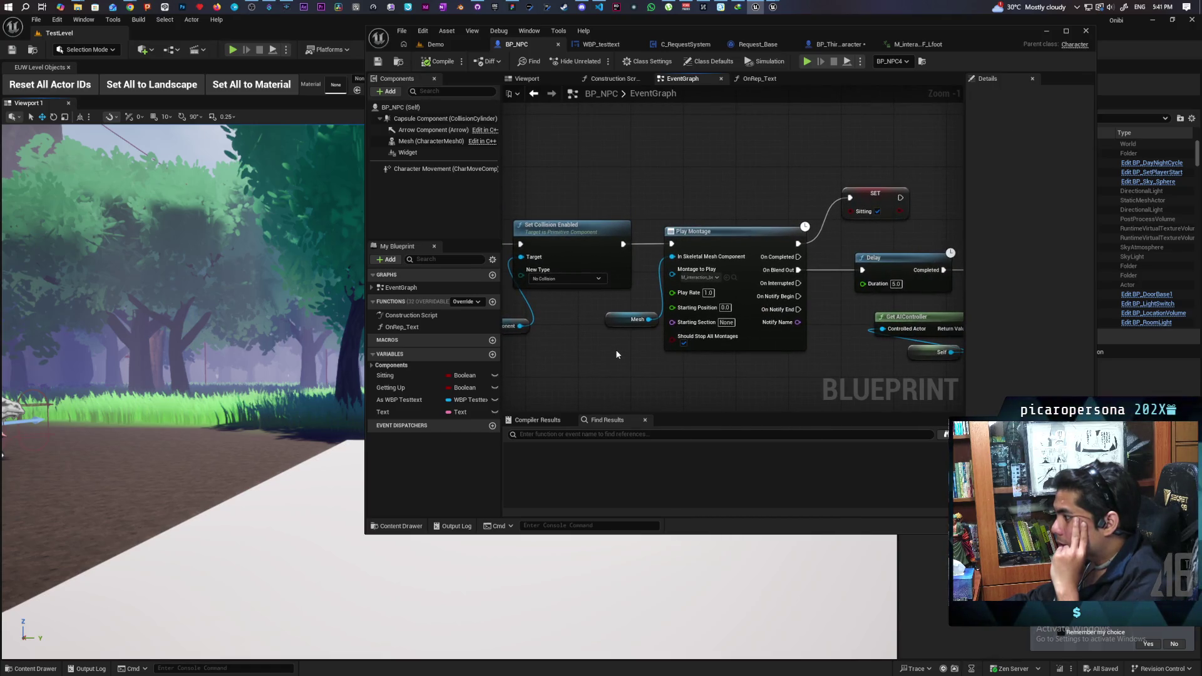
left_click(681, 365)
- Select the SET Sitting node and zoom in on the Delay, Cast, SET and Play Montage pins
mouse_move(865, 189)
left_mouse_down()
mouse_move(774, 204)
mouse_move(799, 246)
left_mouse_up()
mouse_move(863, 240)
left_mouse_down()
mouse_move(782, 209)
mouse_move(633, 189)
mouse_move(863, 211)
left_mouse_up()
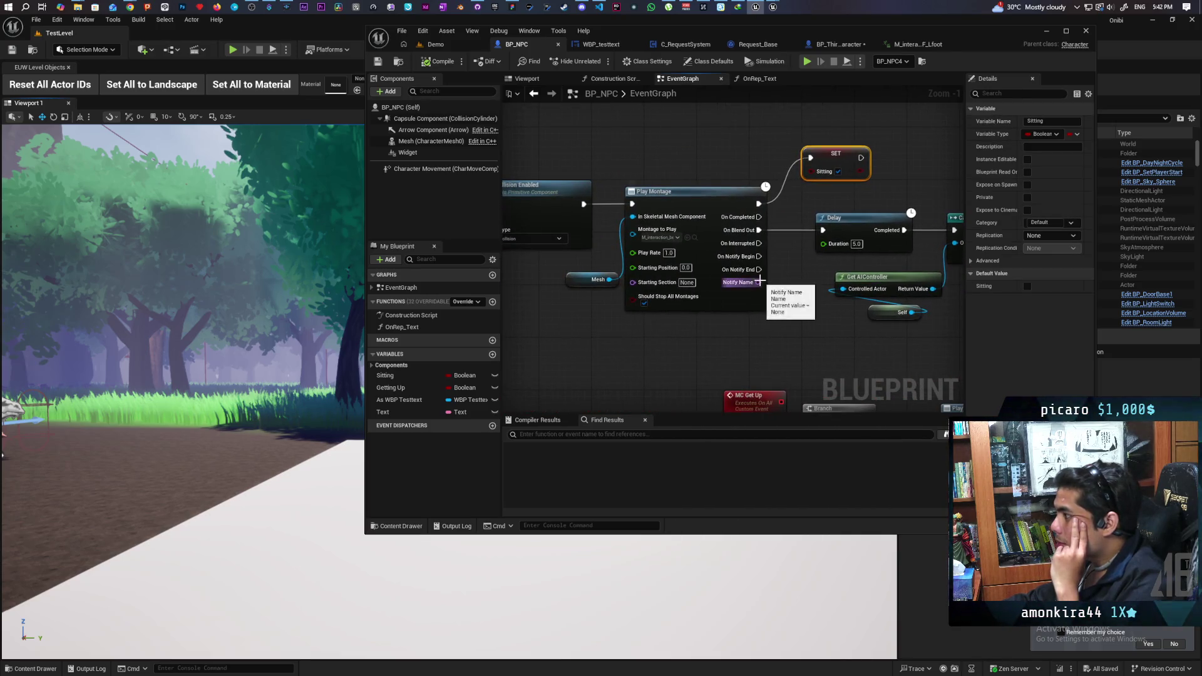
scroll(761, 282, "down", 3)
left_click_drag(807, 243, 712, 308)
scroll(711, 309, "up", 2)
mouse_move(815, 290)
left_mouse_down()
mouse_move(914, 297)
mouse_move(887, 297)
left_mouse_up()
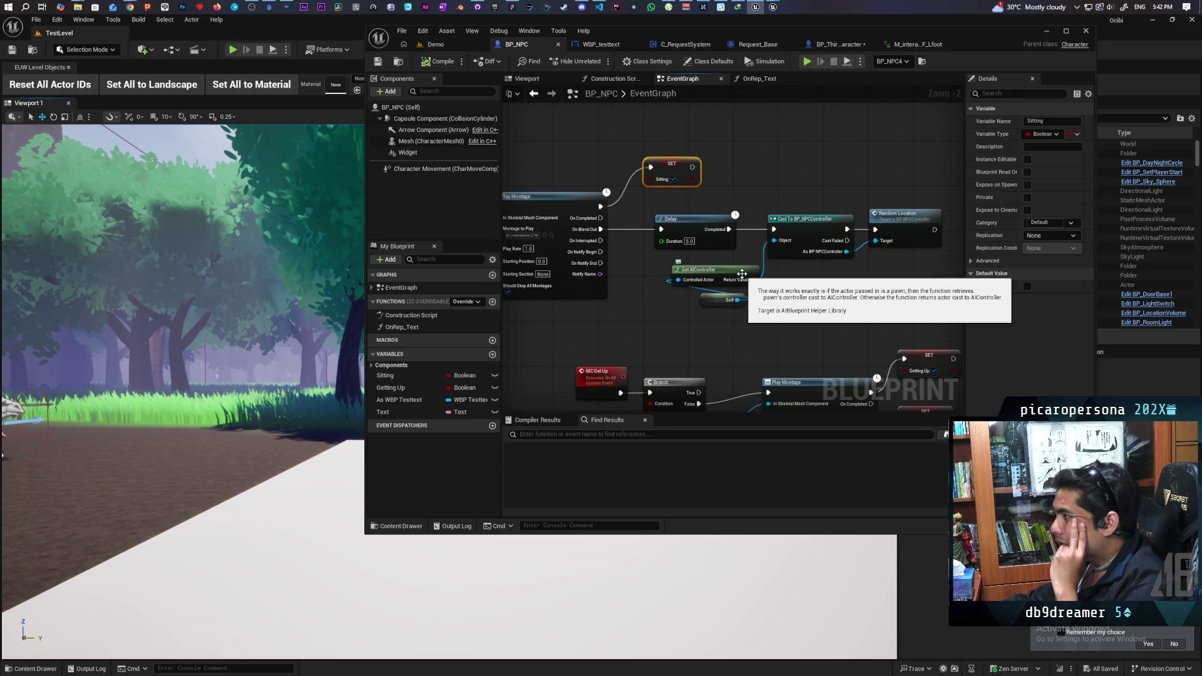
- Inspect the MC Get Up, Branch and Getting Up nodes by marquee-selecting them
mouse_move(657, 279)
left_mouse_down()
mouse_move(804, 271)
mouse_move(740, 189)
mouse_move(691, 244)
mouse_move(782, 253)
mouse_move(611, 178)
mouse_move(665, 200)
left_mouse_up()
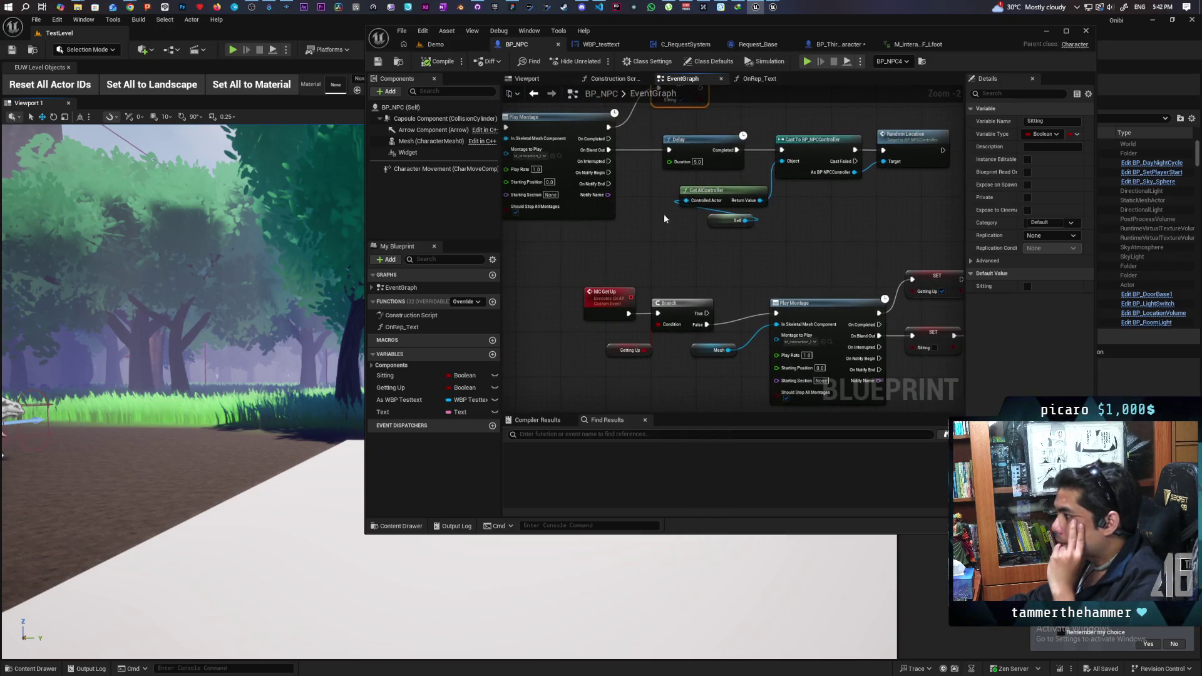
mouse_move(632, 247)
left_mouse_down()
mouse_move(604, 220)
mouse_move(690, 223)
mouse_move(709, 265)
left_mouse_up()
left_click(691, 325)
mouse_move(696, 326)
left_mouse_down()
mouse_move(633, 324)
mouse_move(662, 378)
mouse_move(603, 369)
left_mouse_up()
left_click(768, 269)
mouse_move(558, 237)
left_mouse_down()
mouse_move(615, 374)
mouse_move(622, 368)
left_mouse_up()
left_click(656, 367)
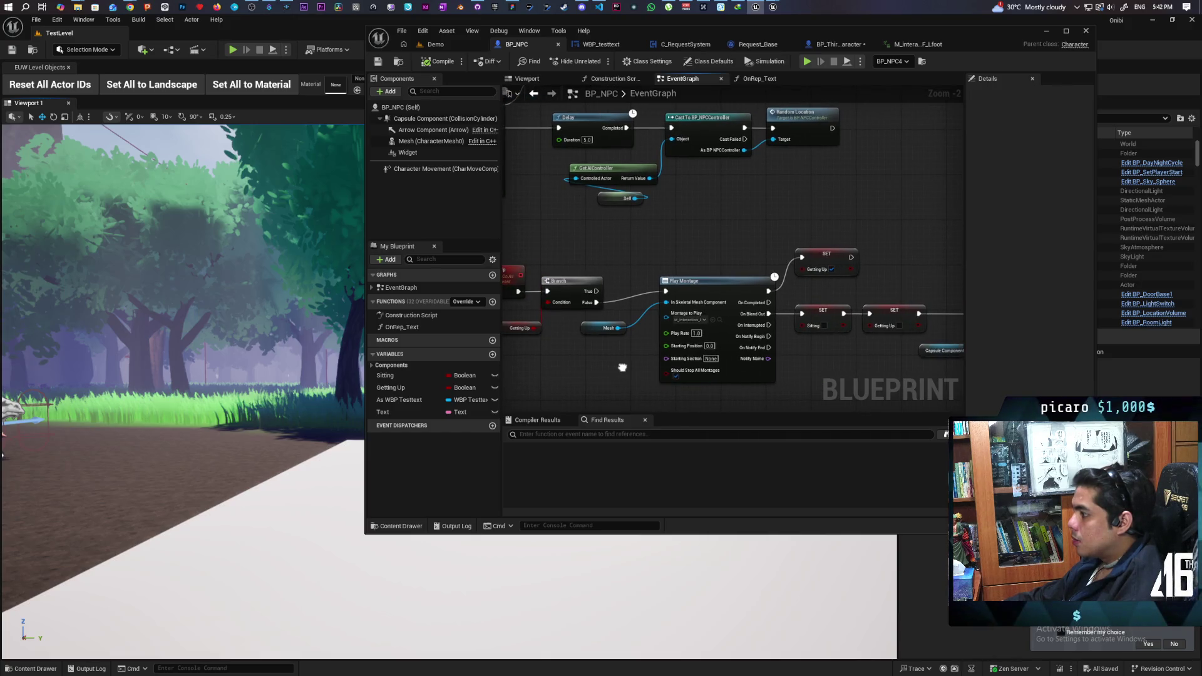
- Select the Getting Up SET node and inspect Set Collision Enabled in BP_NPC's graph
left_click_drag(622, 364, 552, 347)
left_click_drag(735, 346, 675, 359)
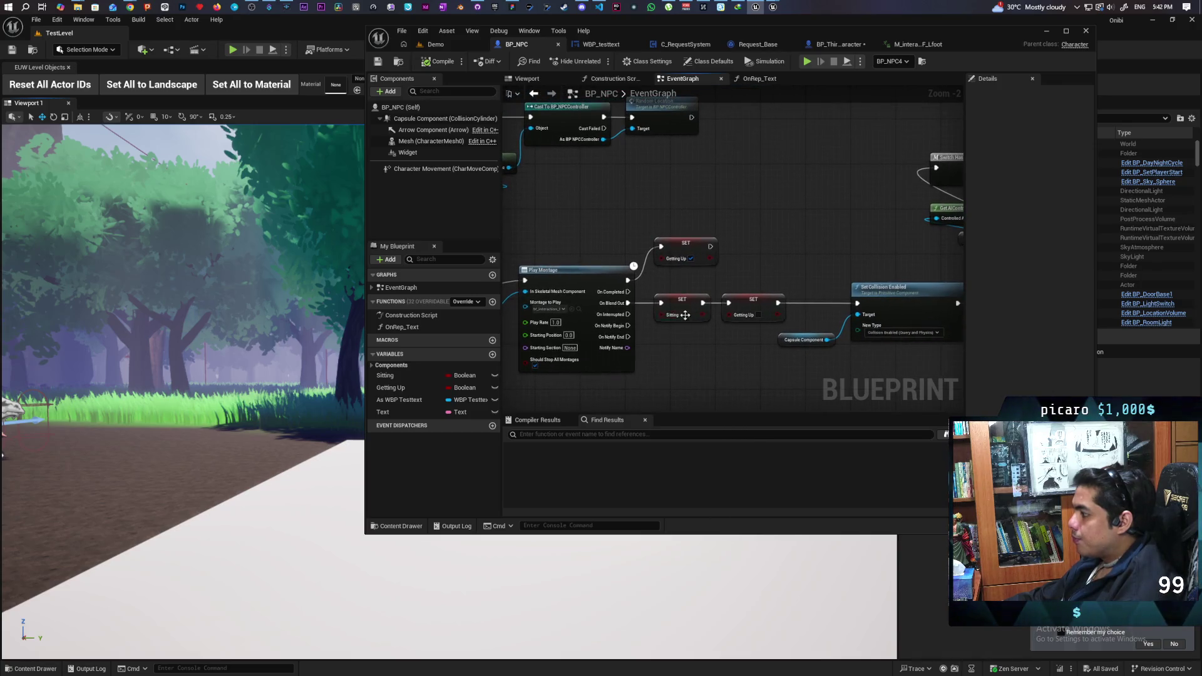
left_click_drag(668, 261, 669, 260)
left_click_drag(549, 292, 672, 255)
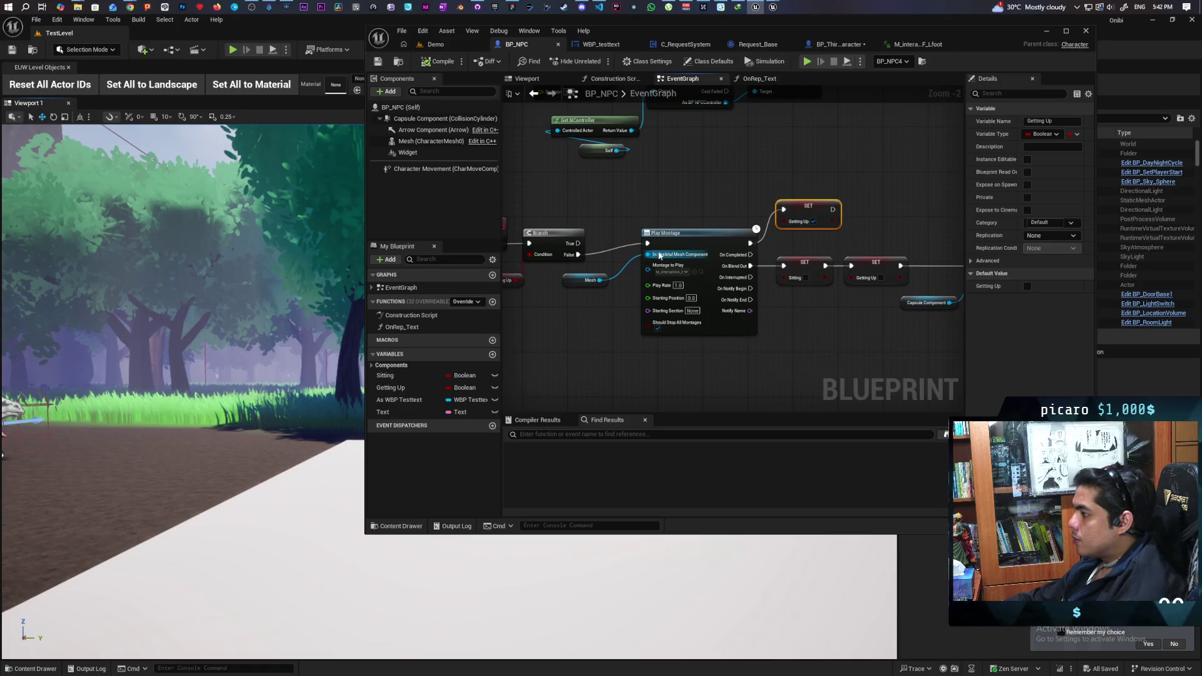
left_click(673, 269)
left_click(814, 213)
mouse_move(703, 244)
left_mouse_down()
mouse_move(693, 308)
mouse_move(623, 293)
mouse_move(627, 253)
mouse_move(569, 301)
mouse_move(659, 291)
mouse_move(652, 314)
mouse_move(687, 311)
mouse_move(645, 326)
mouse_move(647, 357)
mouse_move(687, 312)
mouse_move(760, 286)
mouse_move(734, 300)
left_mouse_up()
- Clear the selection around Play Montage and Leave Chair, then return to the Demo level
left_click(561, 255)
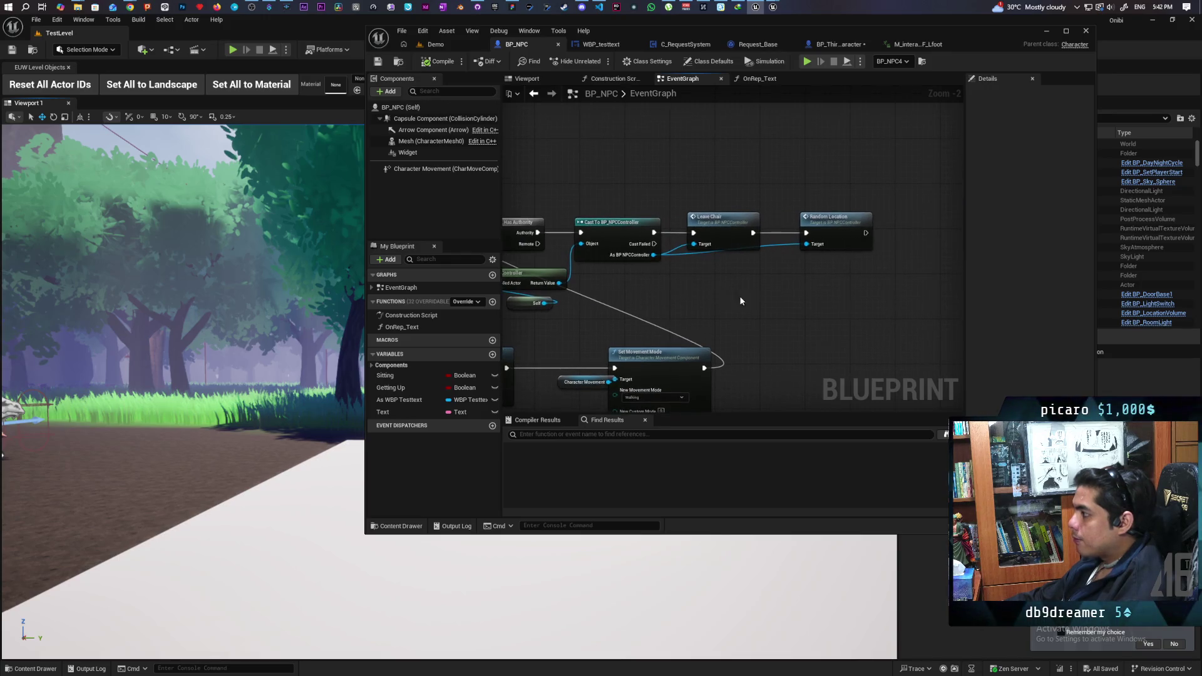
left_click(828, 298)
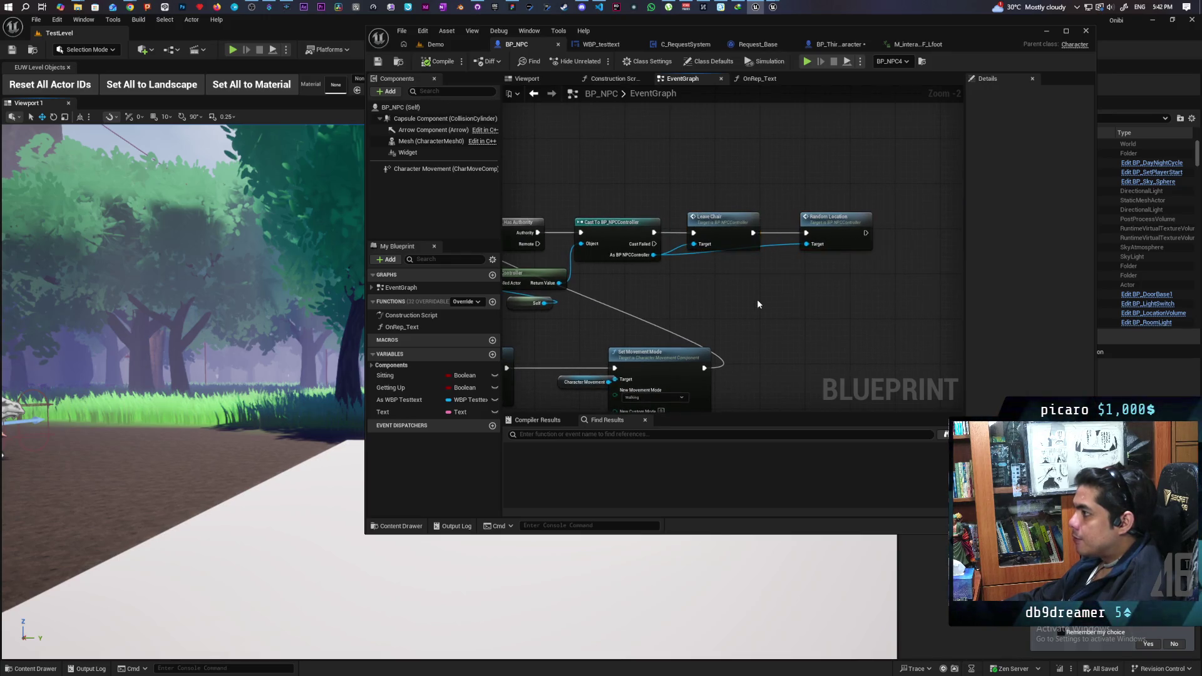
scroll(757, 299, "down", 5)
scroll(821, 320, "up", 3)
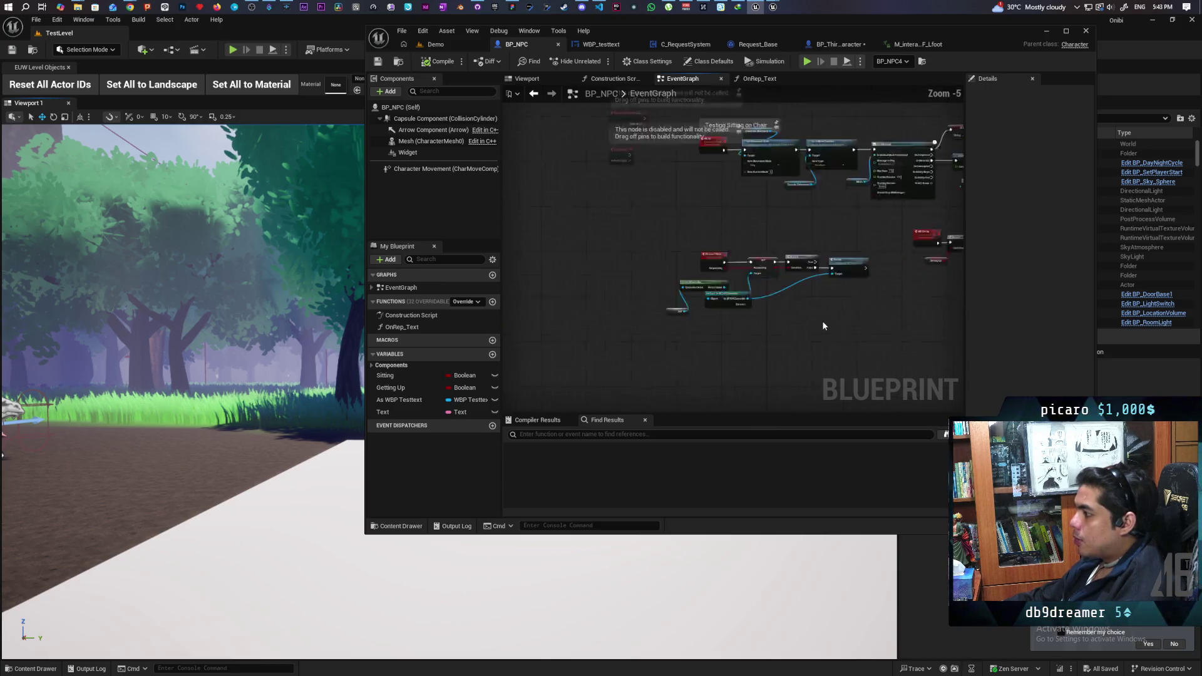
left_click(447, 47)
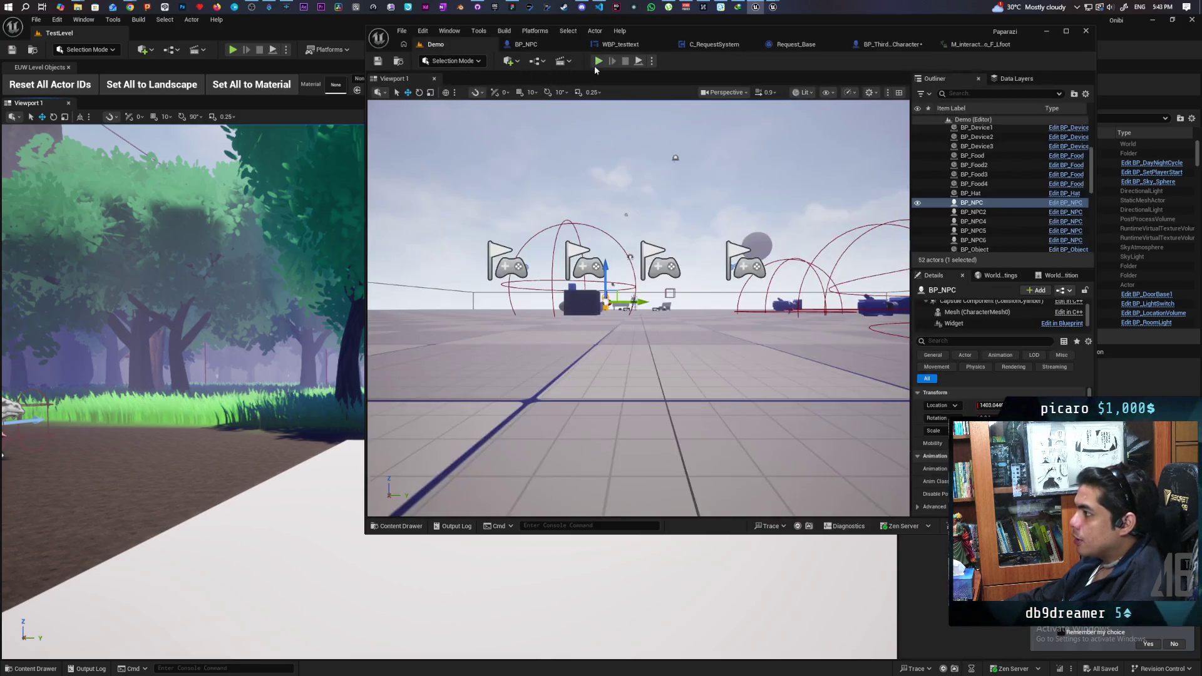
- Start a multiplayer play test, walk to the NPC's platform and ring the bell with F
key("alt+p")
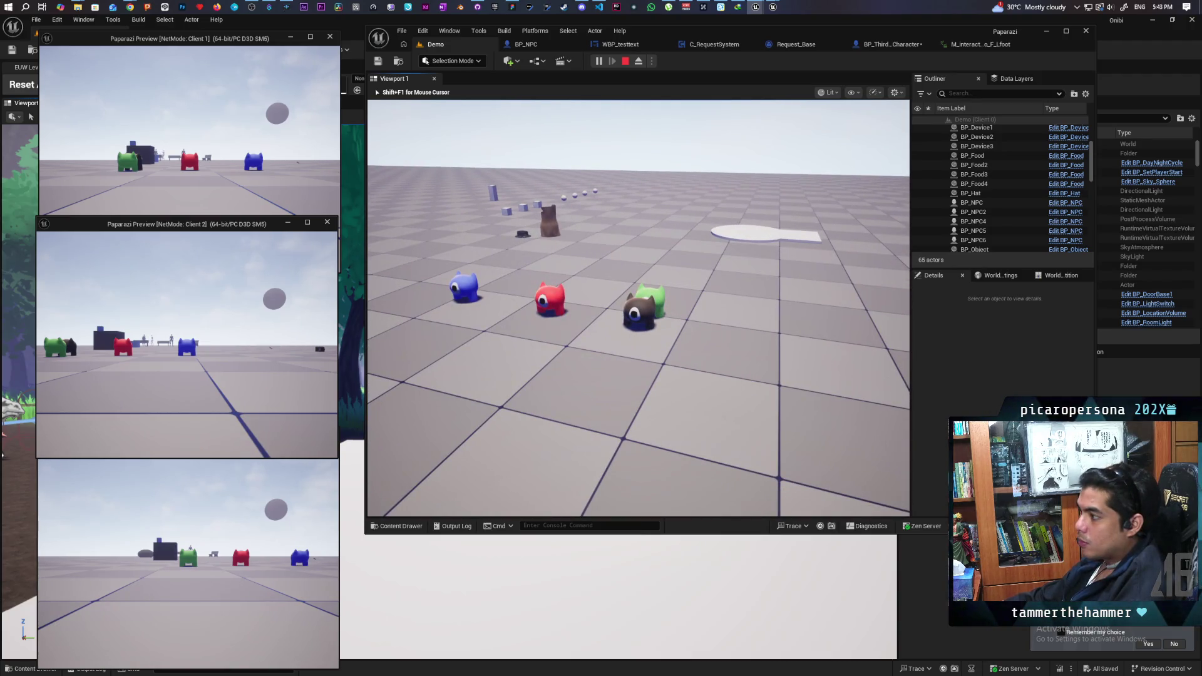
key("w")
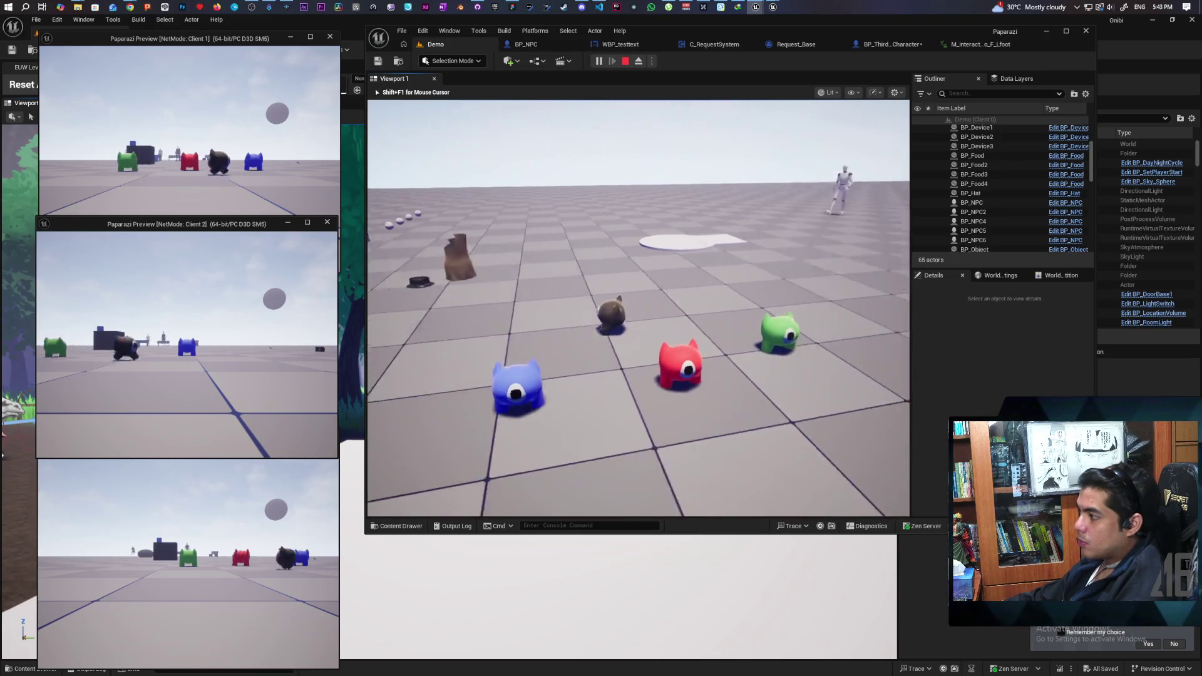
key("w")
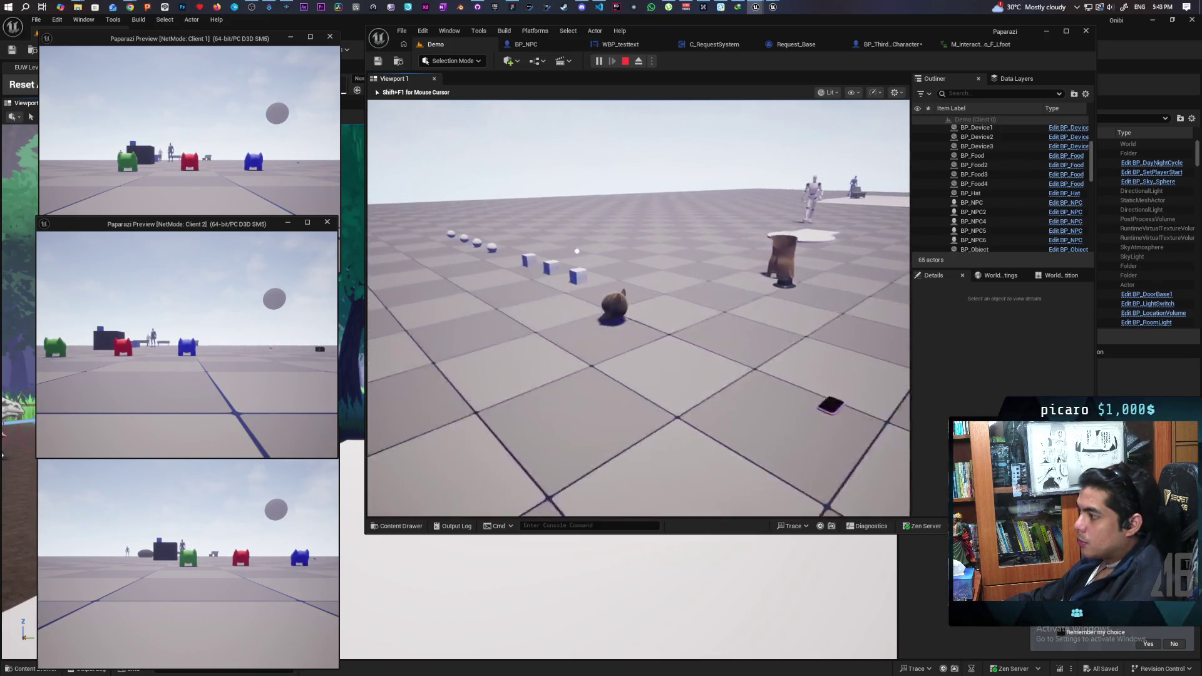
key("w")
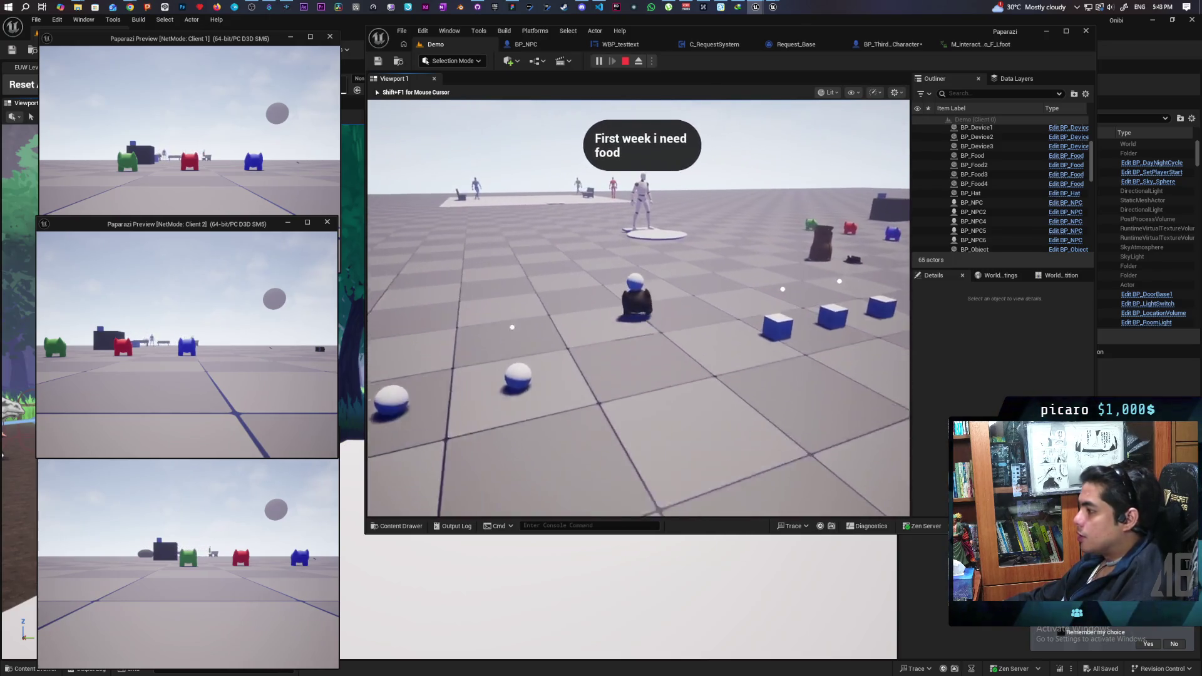
key("w")
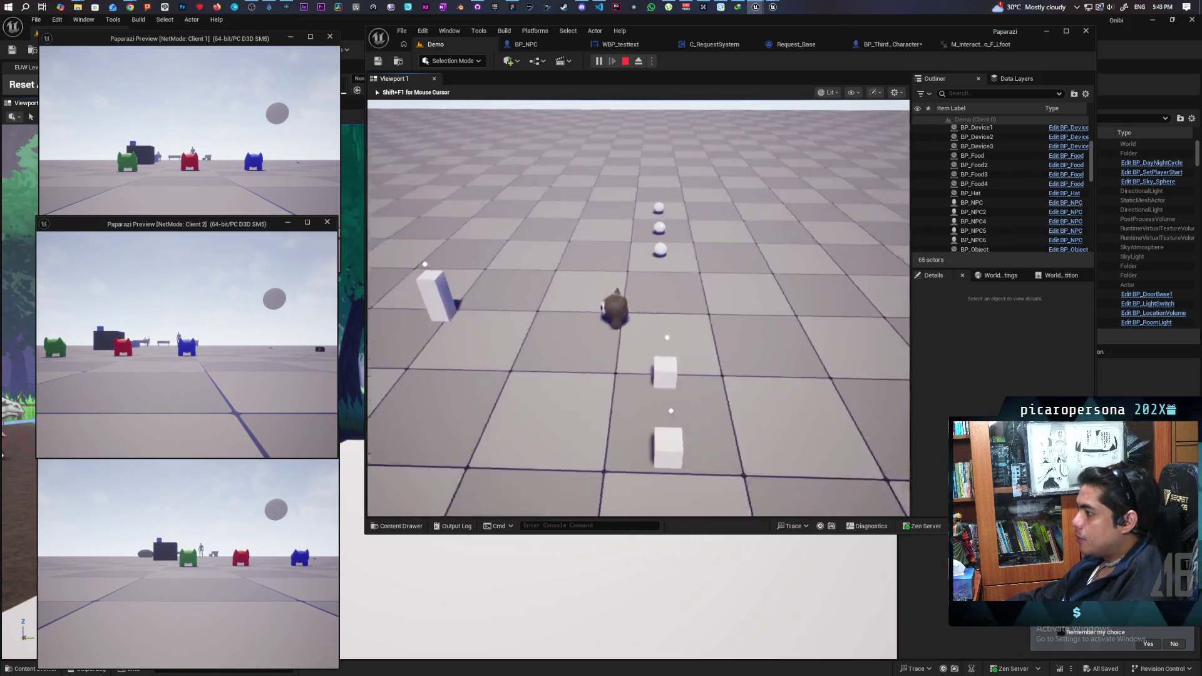
key("w")
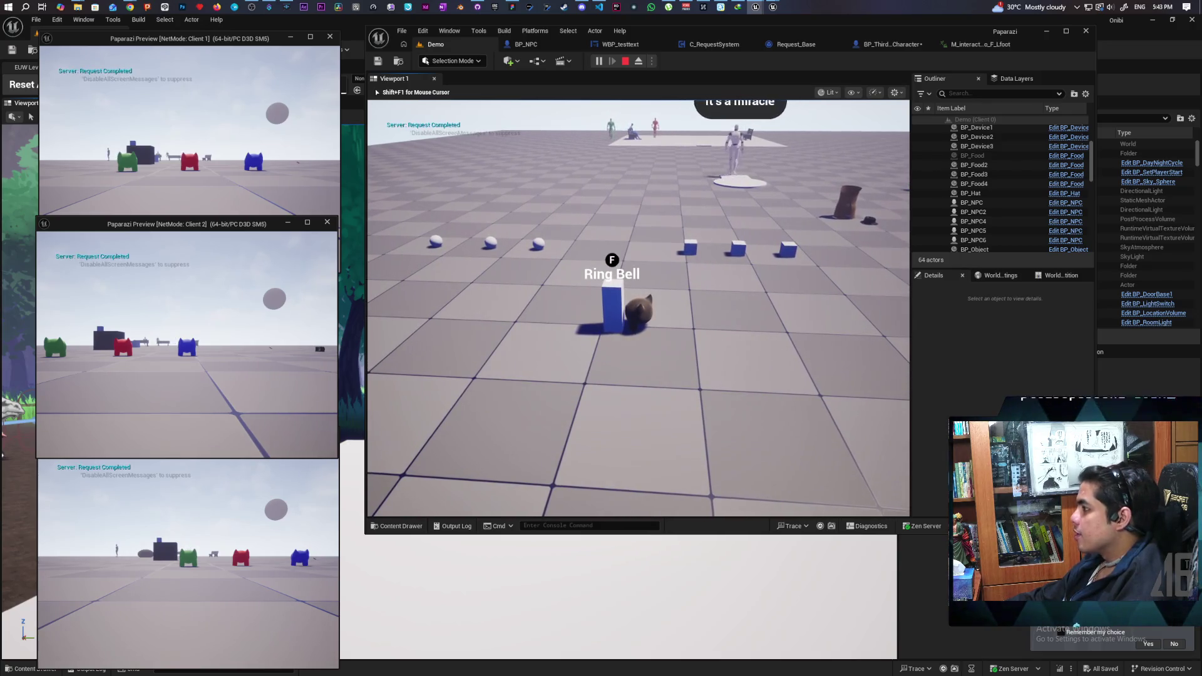
key("f")
key("w")
- Walk onto the white food disc, step off it, then stop the play session
key("a")
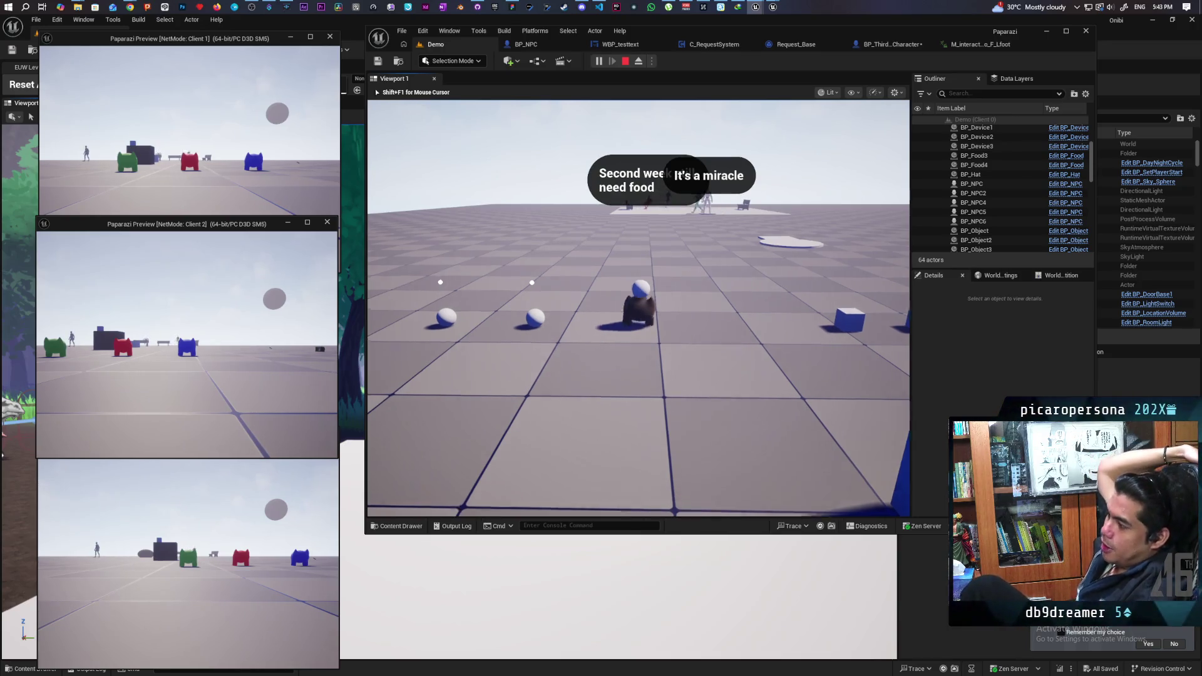
key("w")
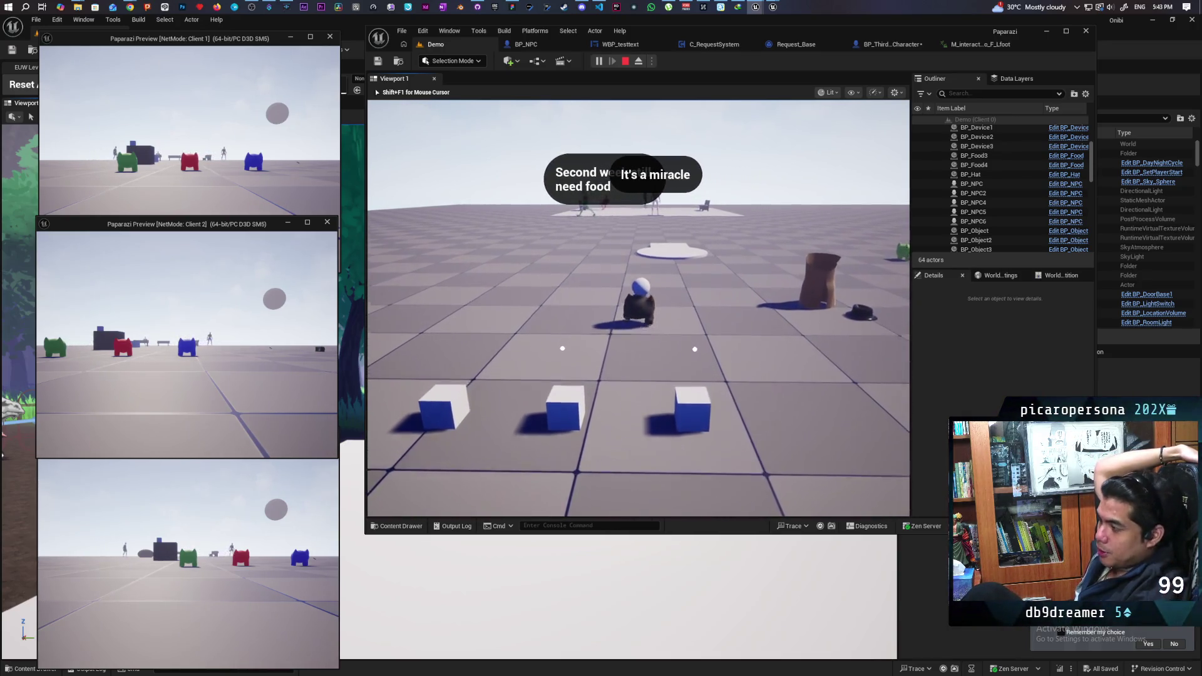
key("w")
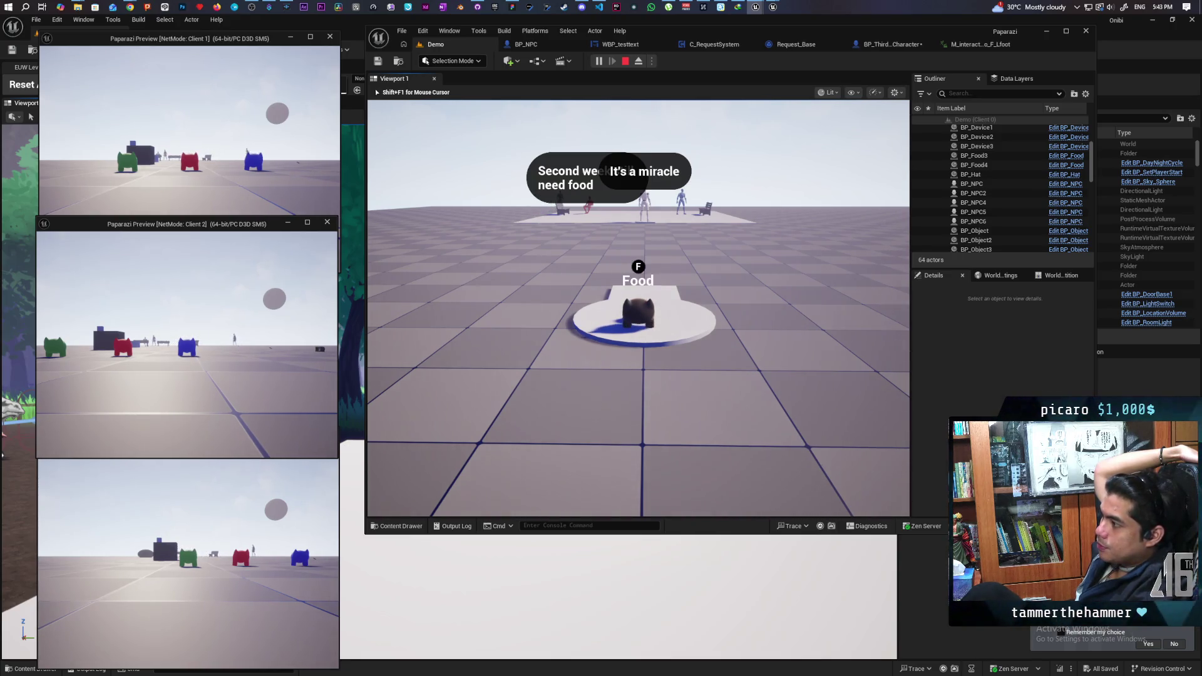
key("a")
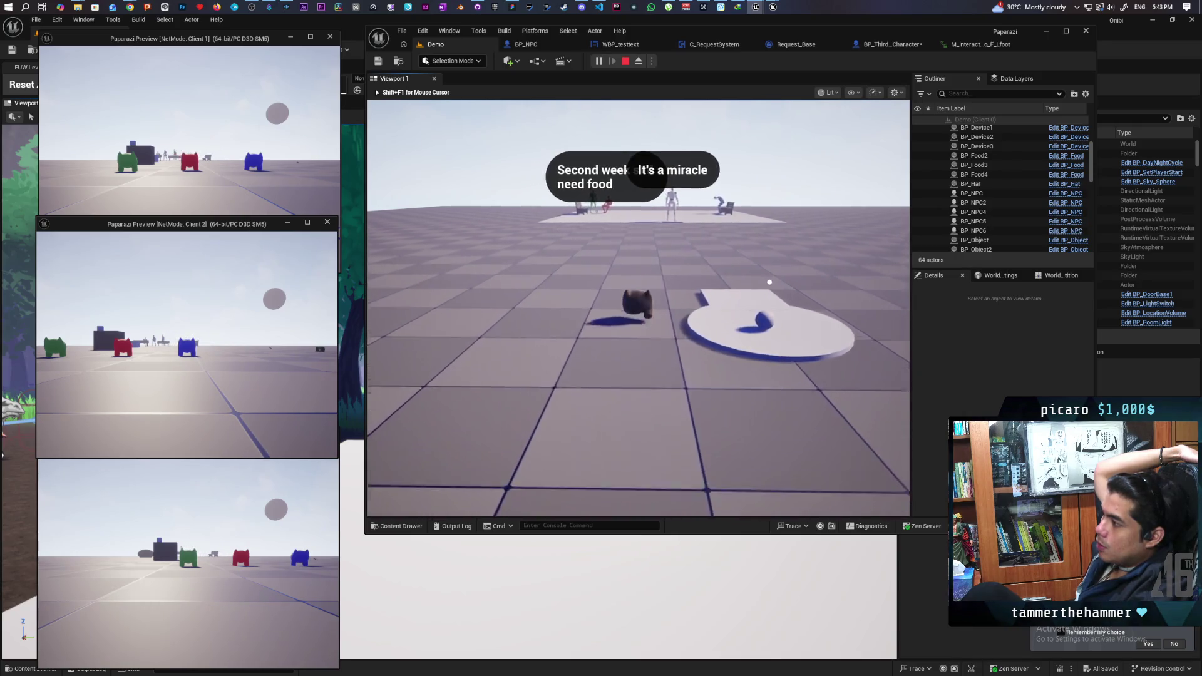
key("w")
key("w")
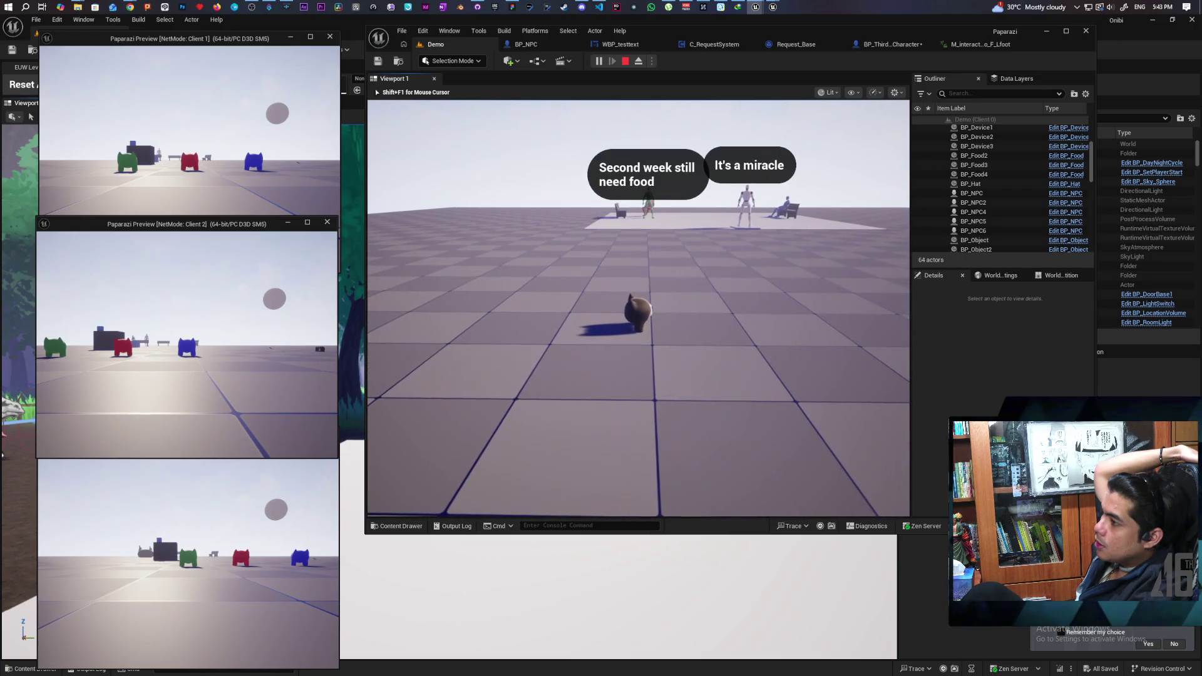
key("alt+Tab")
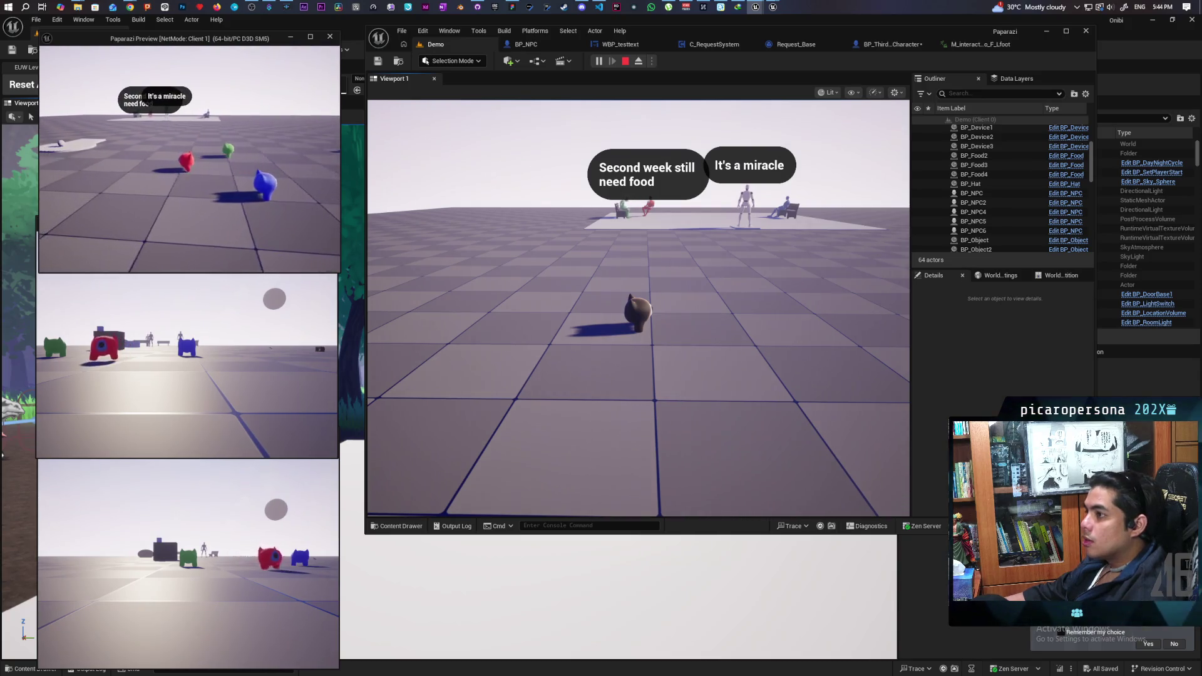
key("Escape")
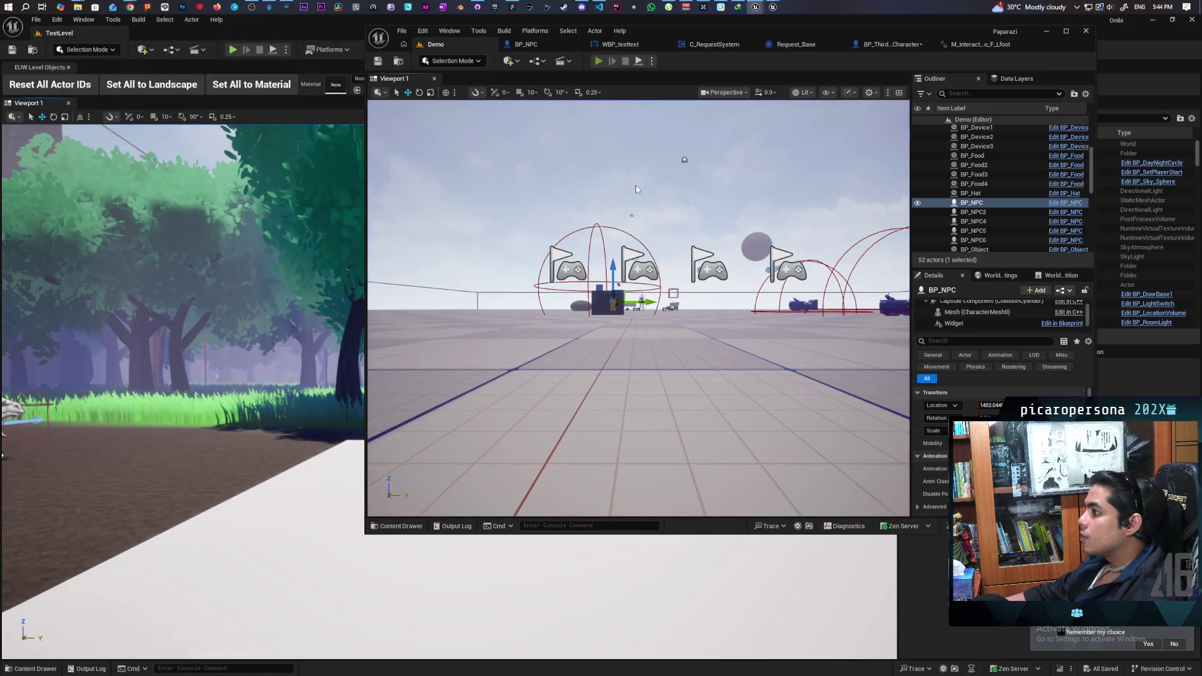
- Start a new multiplayer session, carry a food ball to the NPC's platform and ring the bell
key("alt+p")
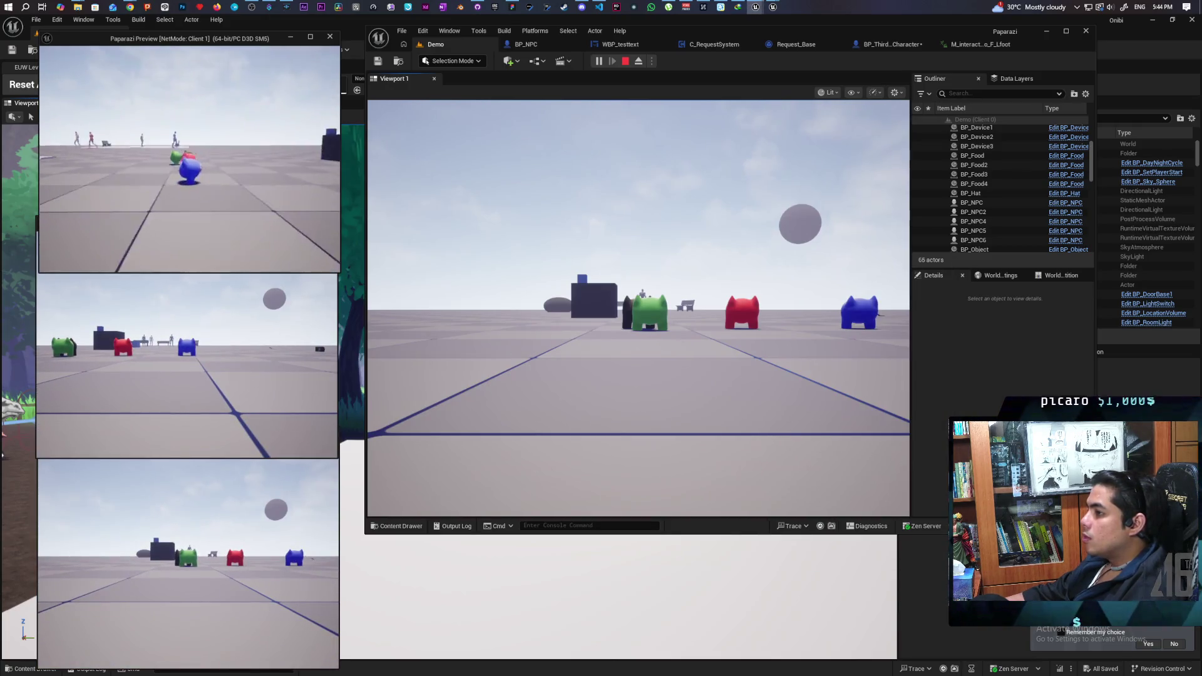
key("alt+Tab")
key("w")
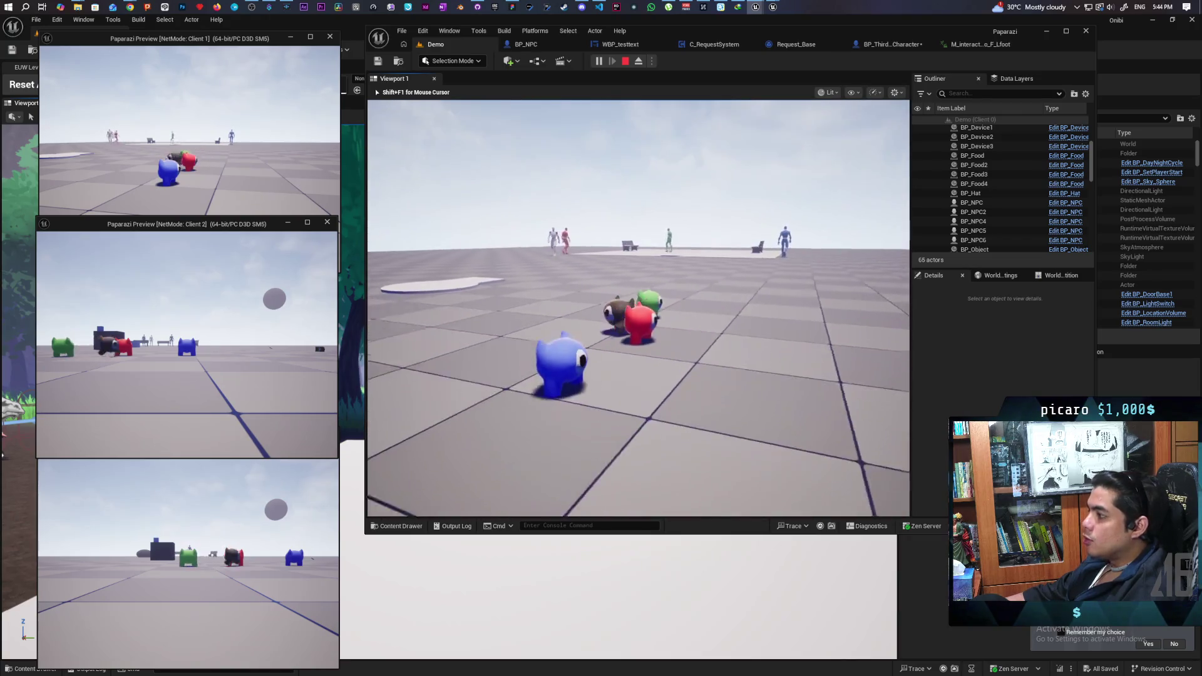
key("w")
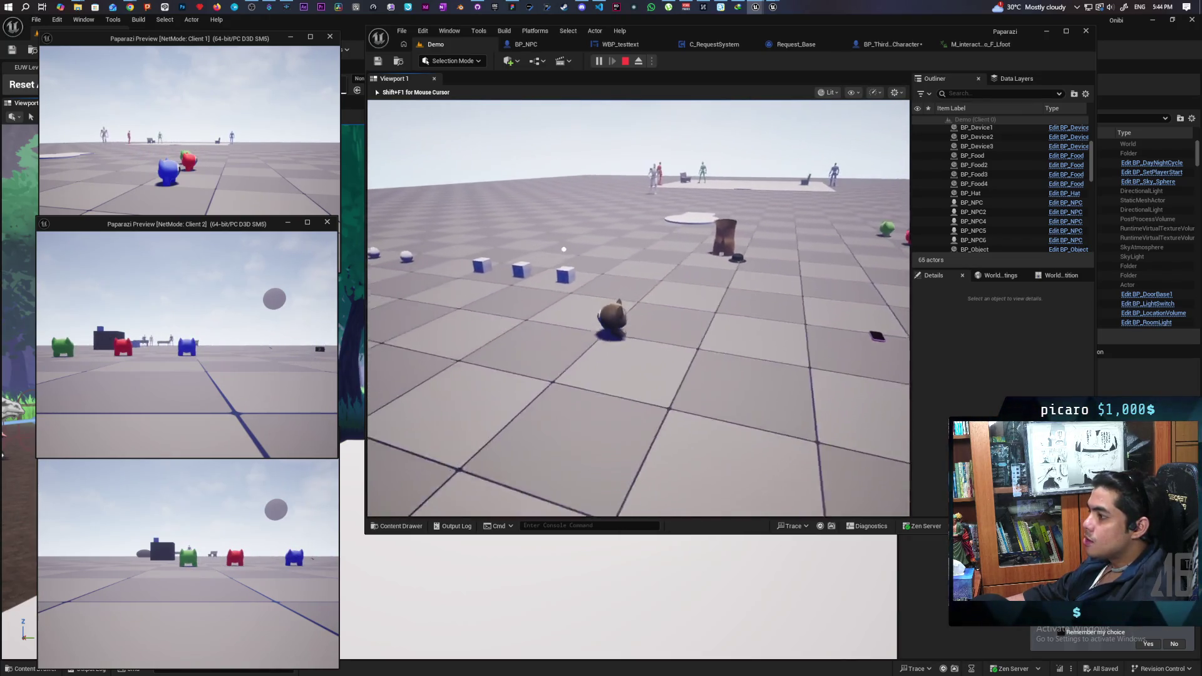
key("w")
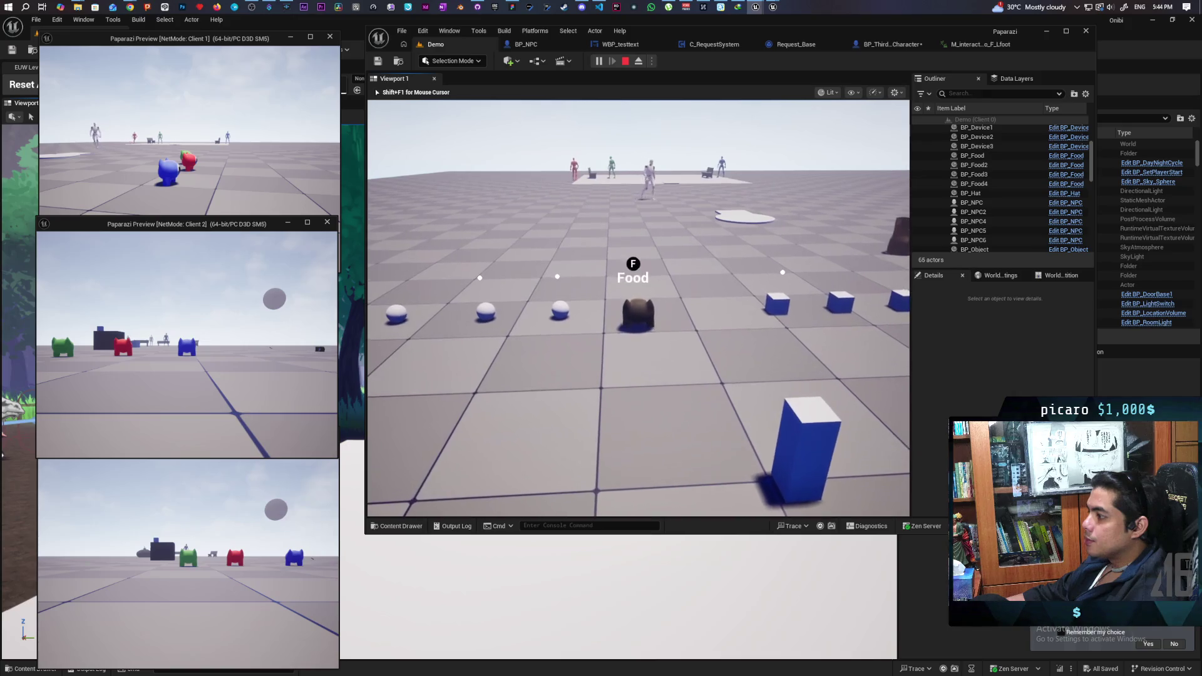
key("w")
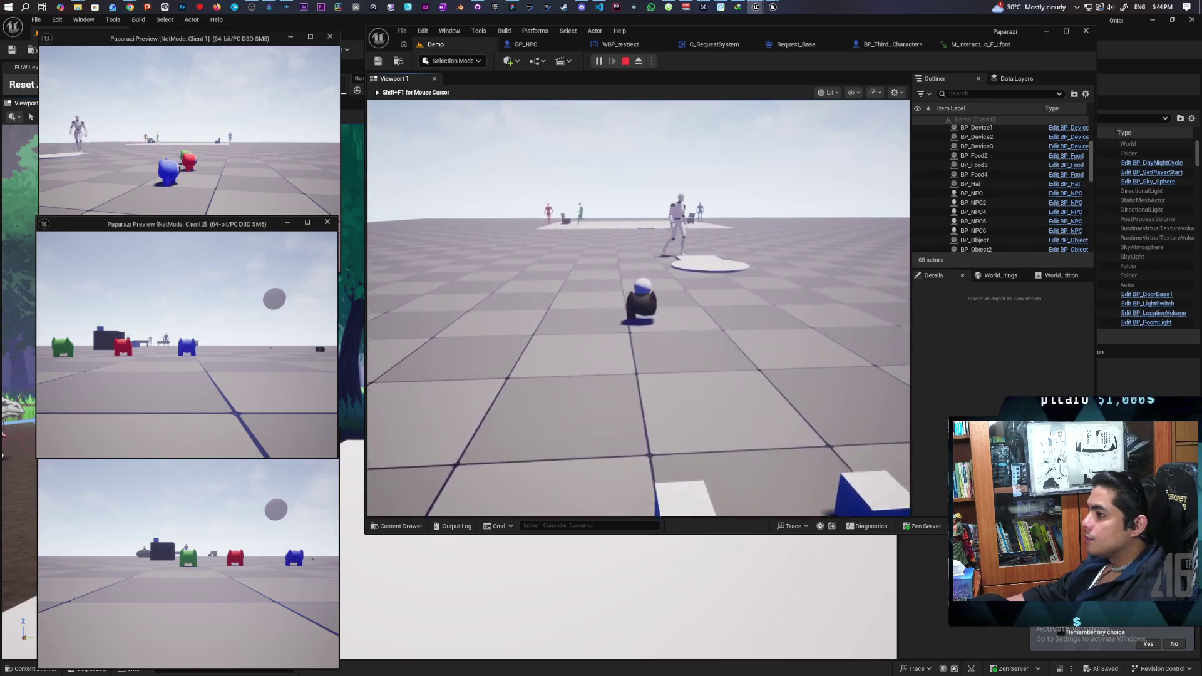
key("w")
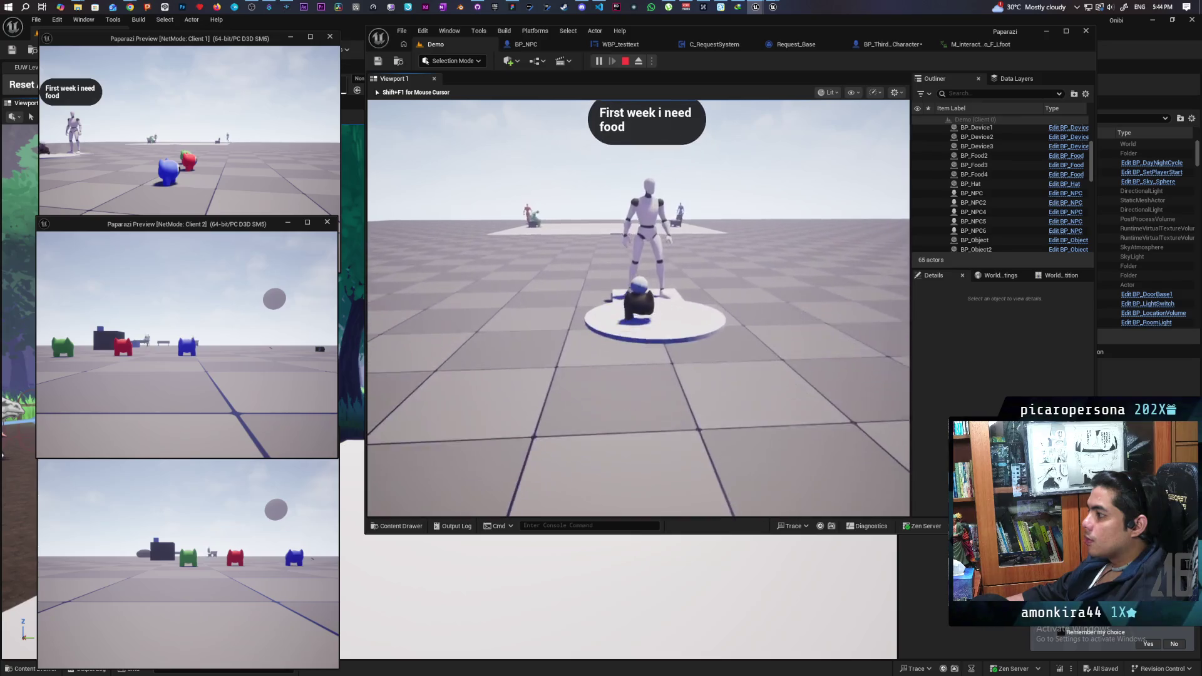
key("w")
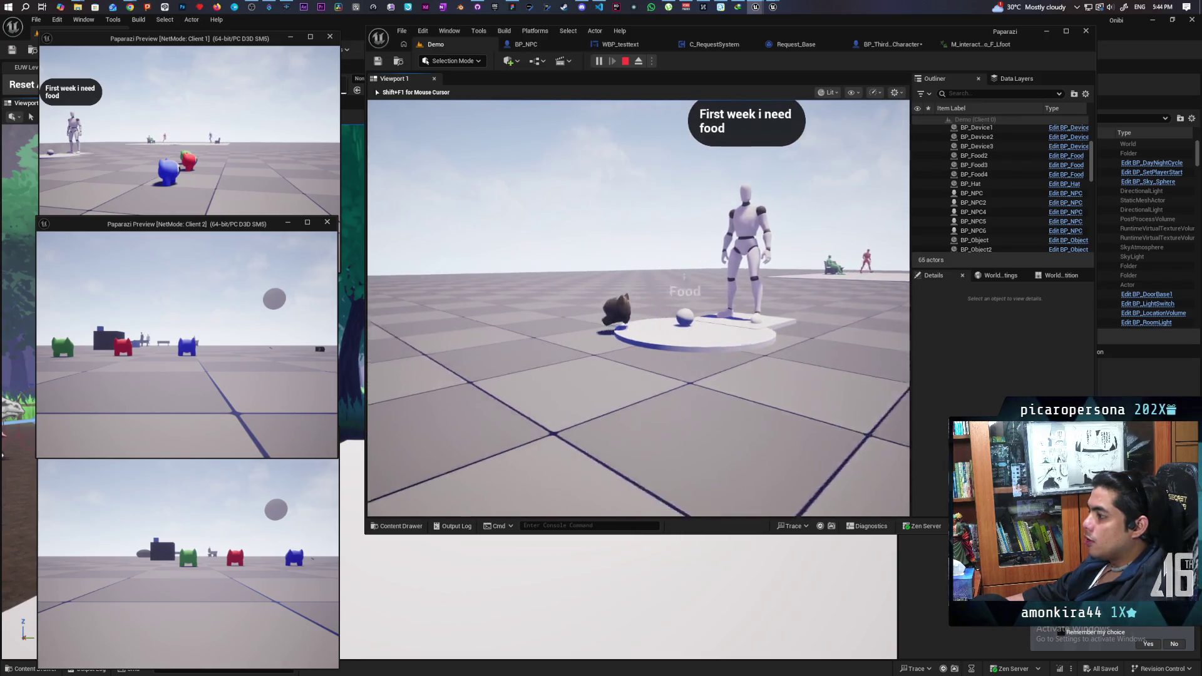
key("w")
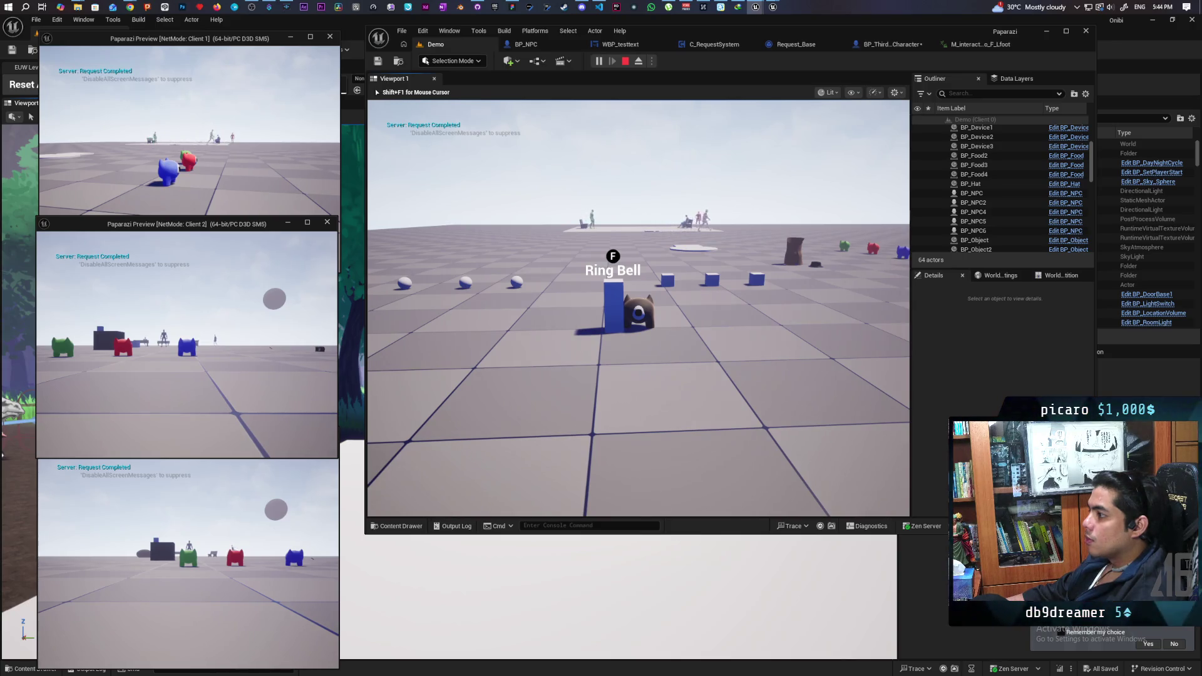
- Pick up another food ball with E and carry it onto the red NPC's platform
key("w")
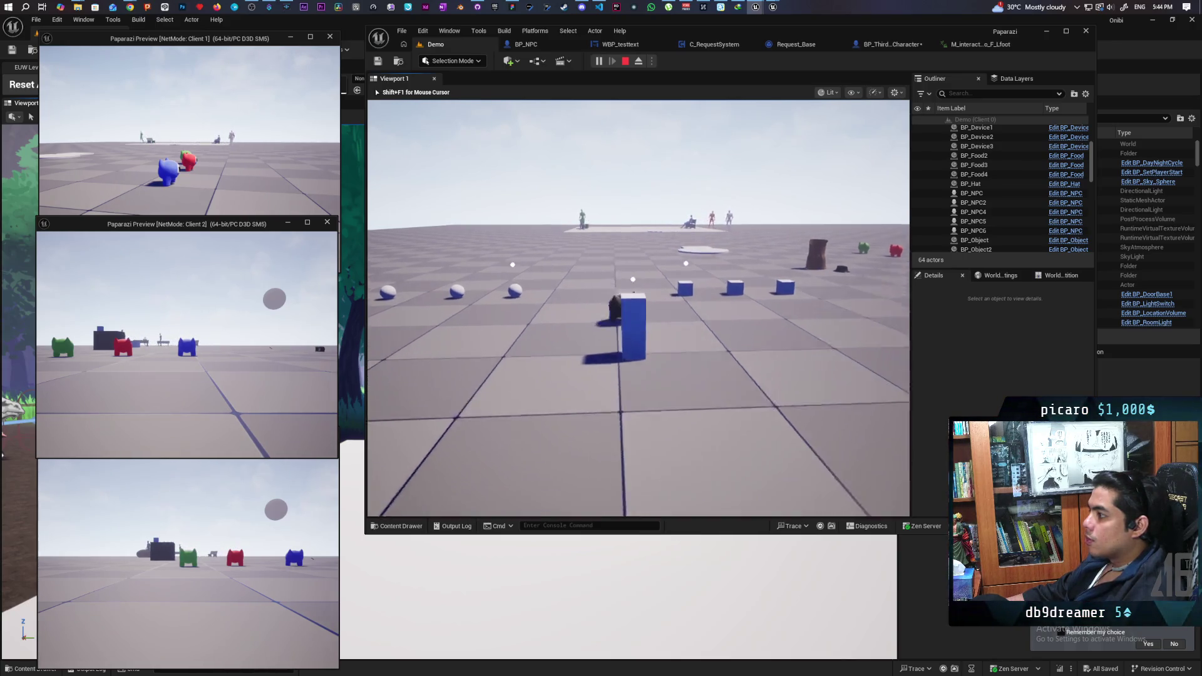
key("e")
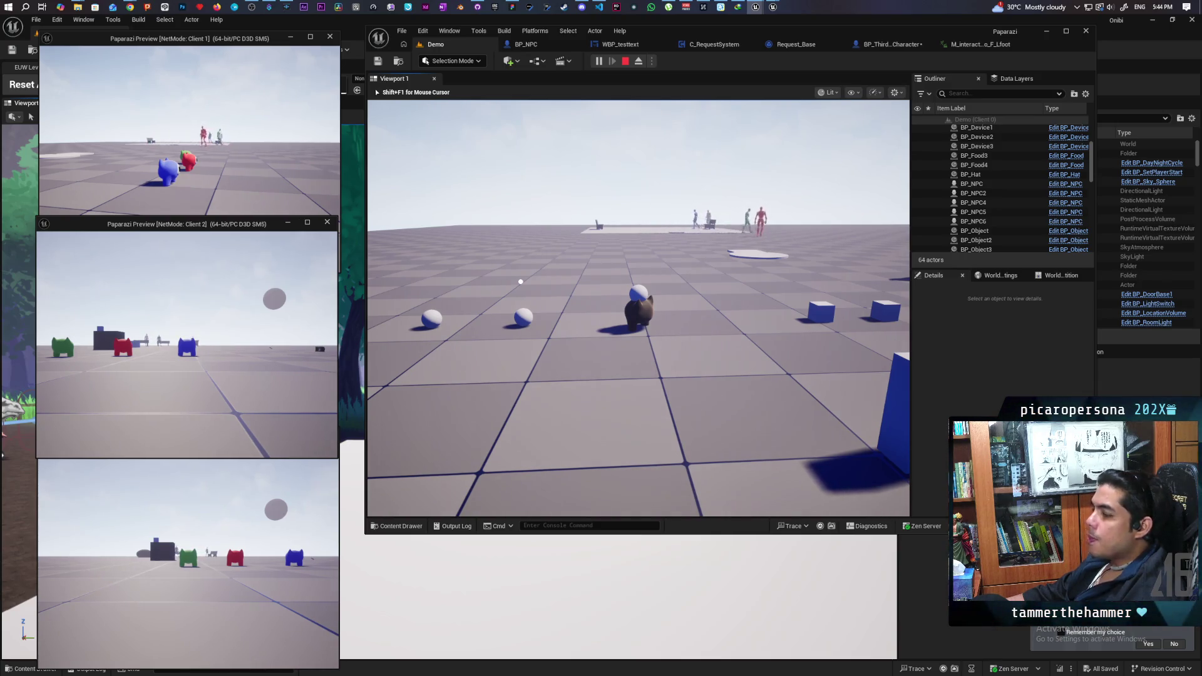
key("w")
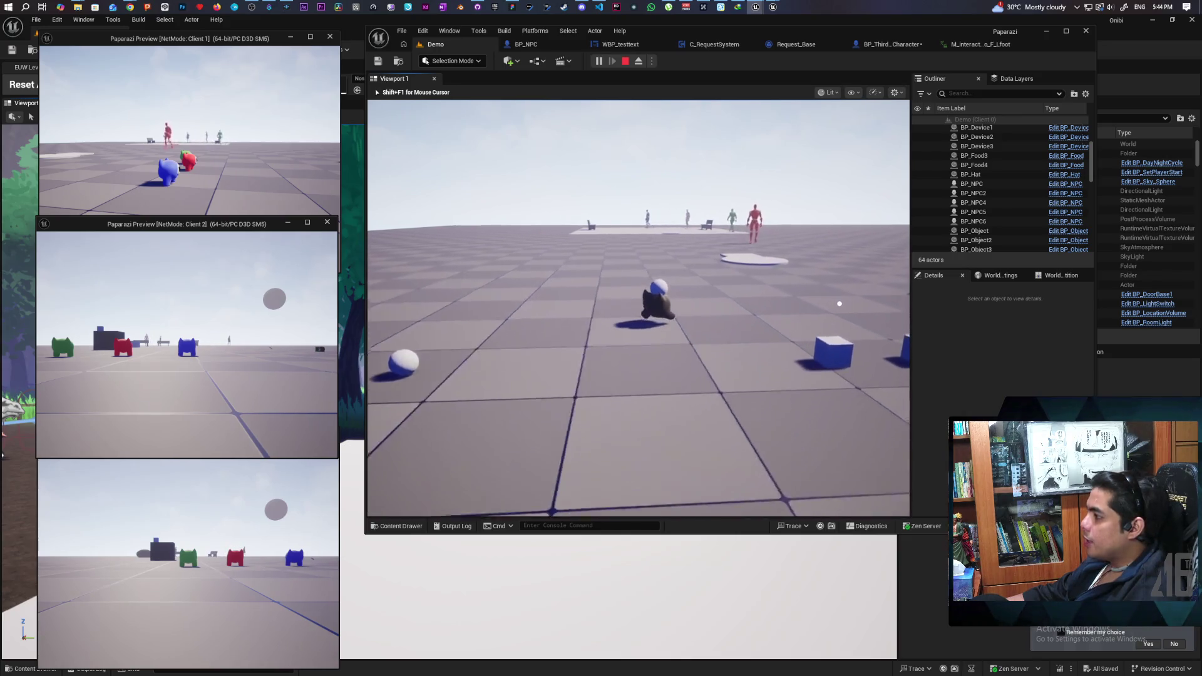
key("w")
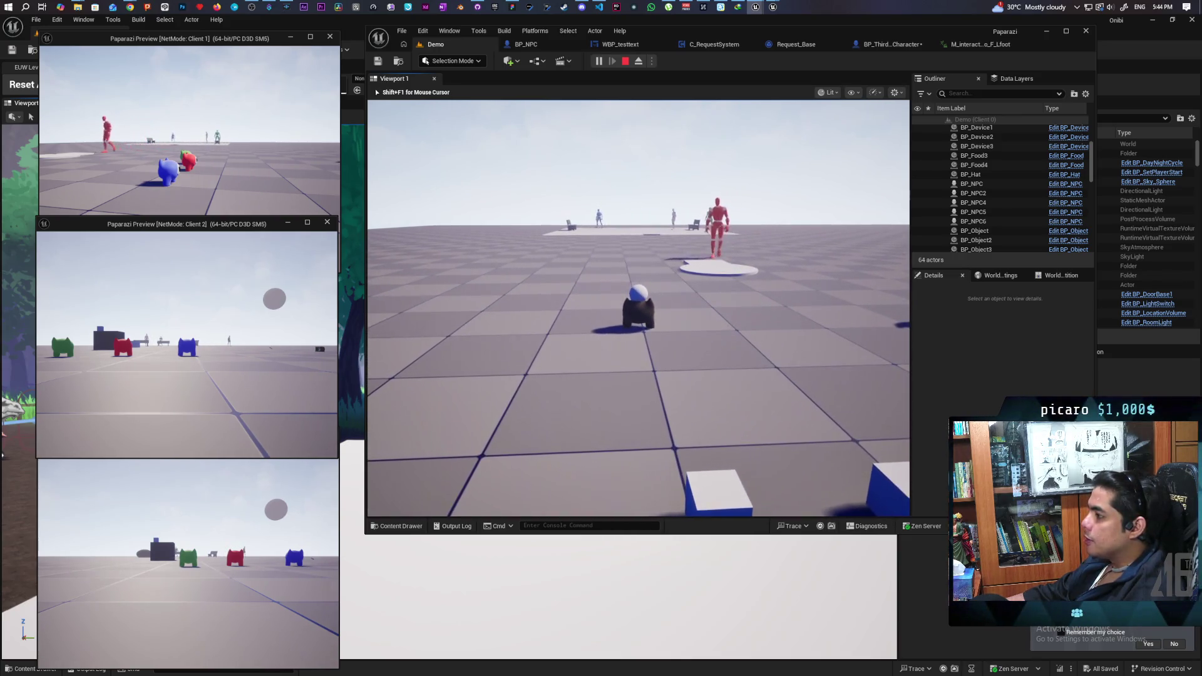
key("w")
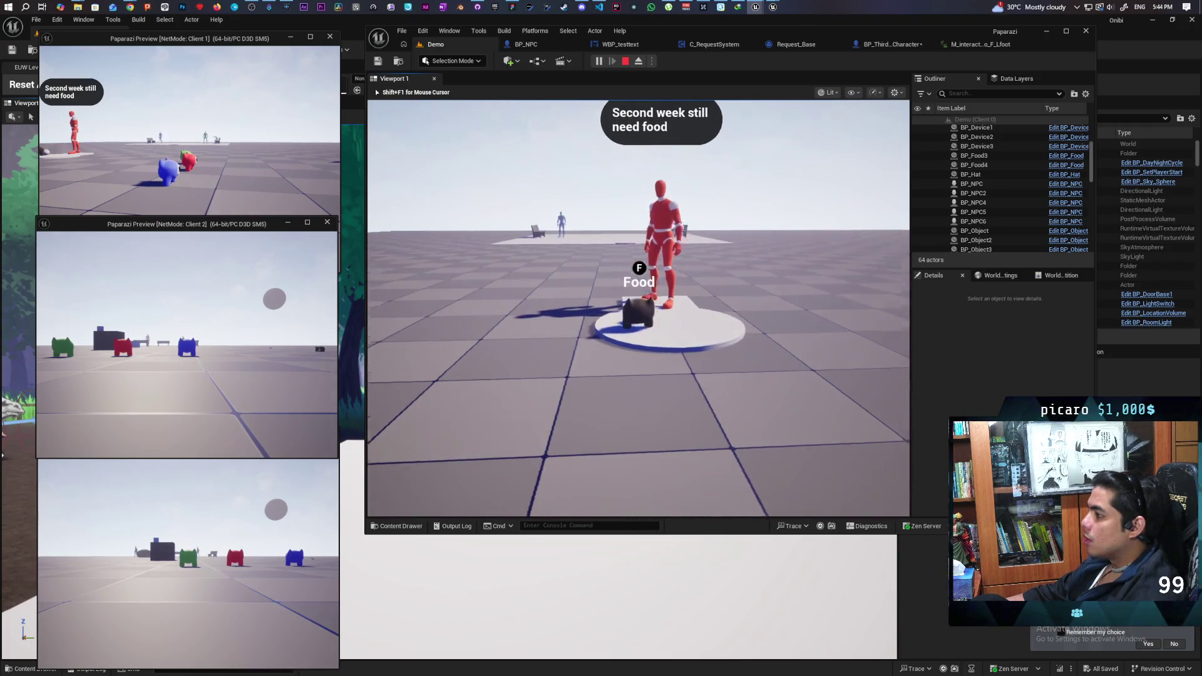
- Ring the bell, carry a white food ball to the blue NPC, and complete its request with F
key("w")
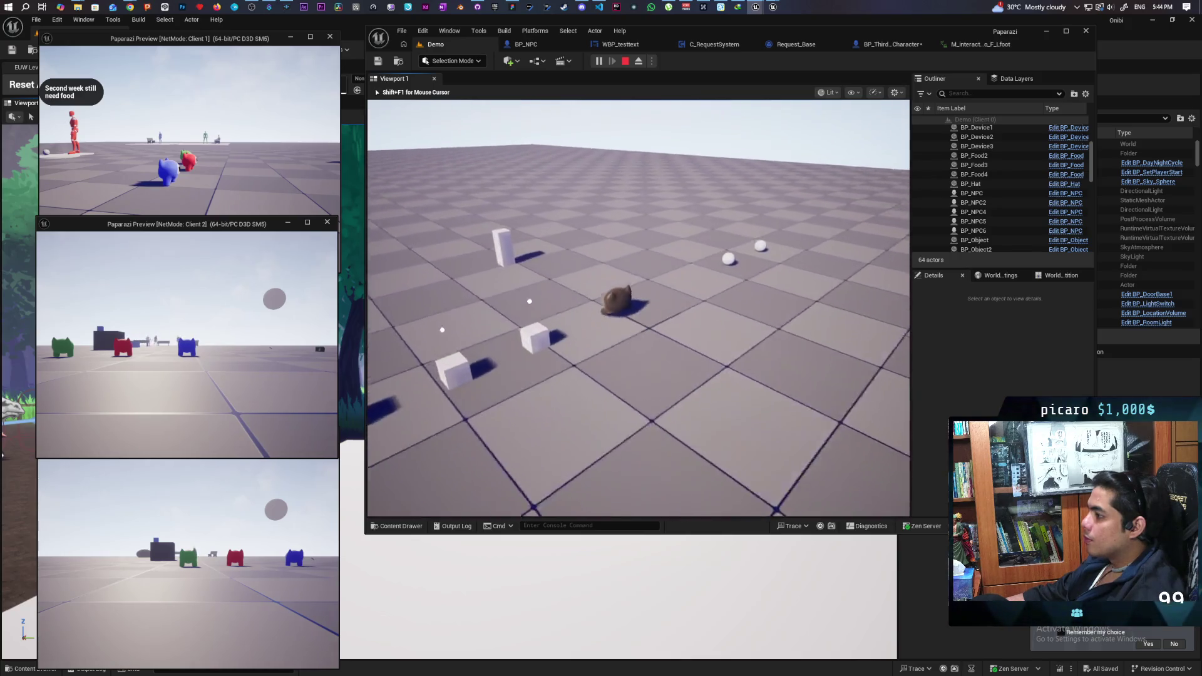
key("w")
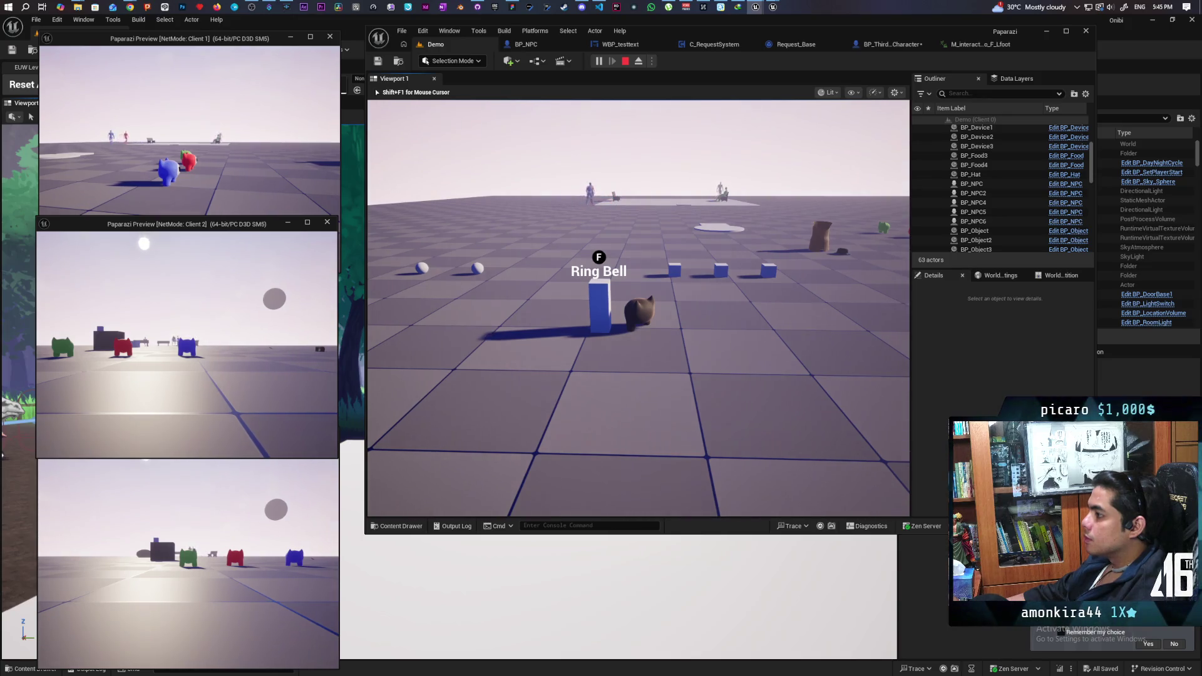
key("f")
key("w")
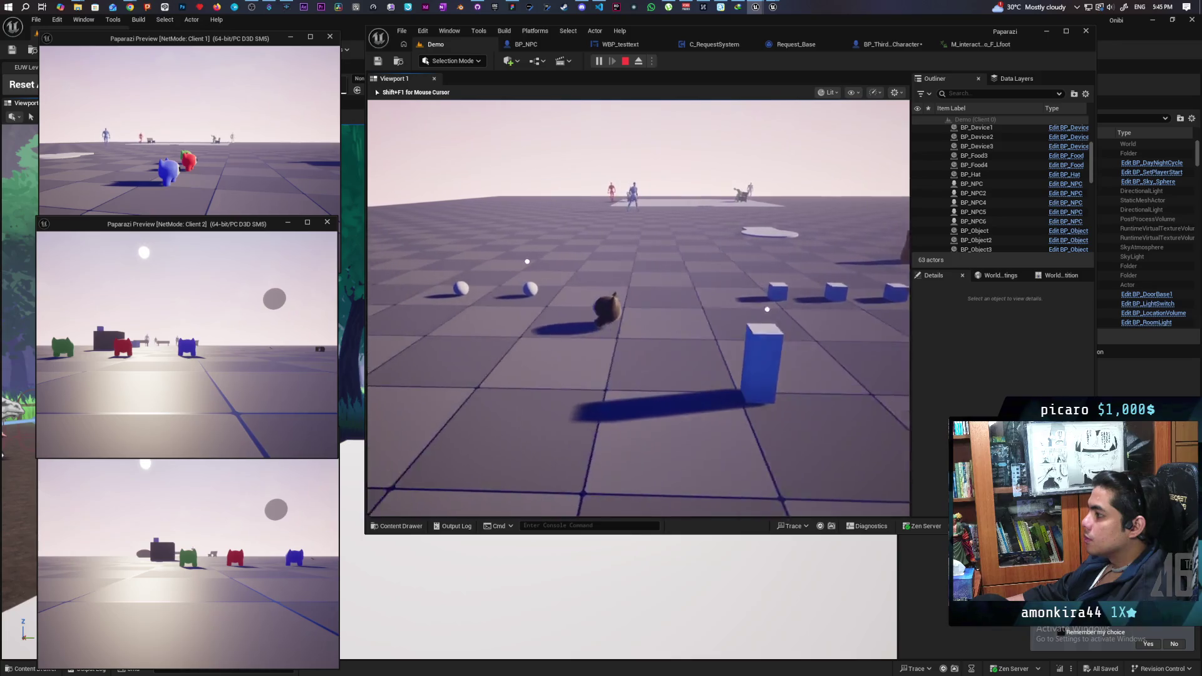
key("w")
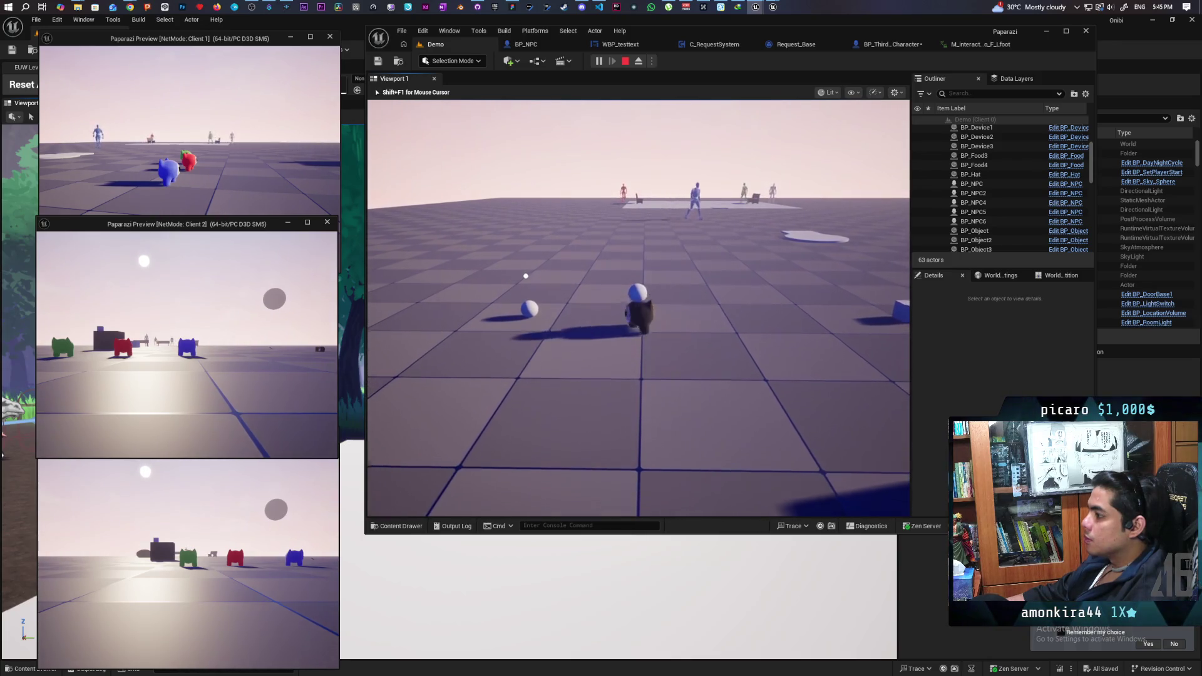
key("w")
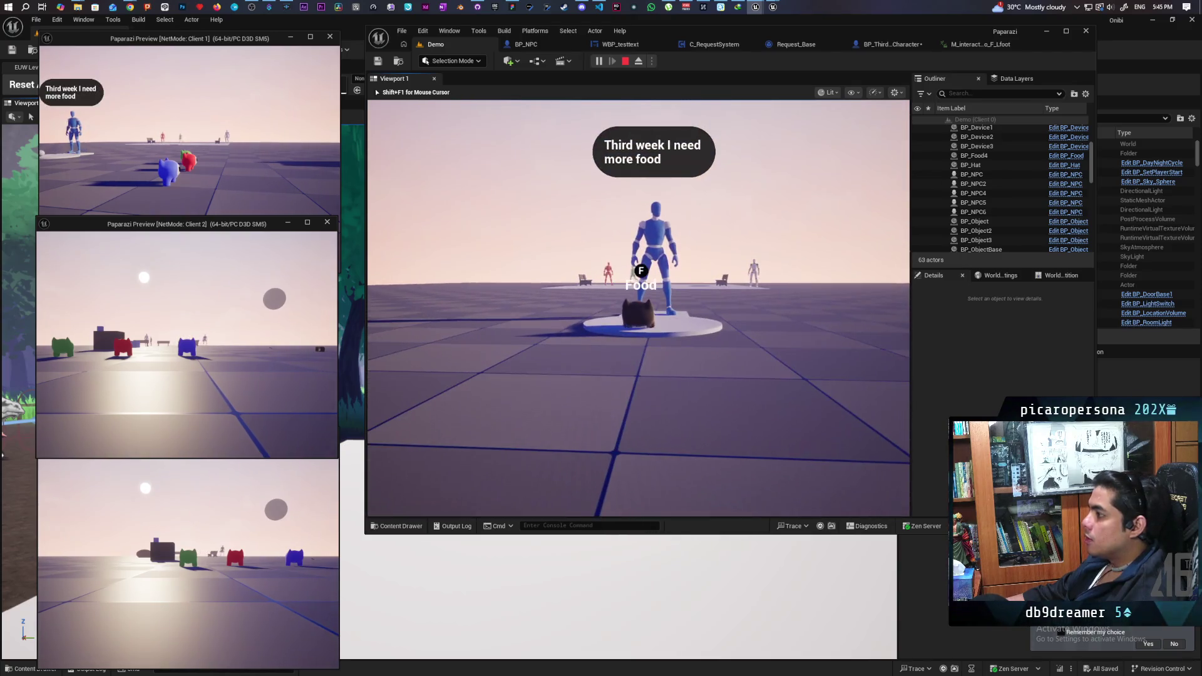
key("w")
key("w")
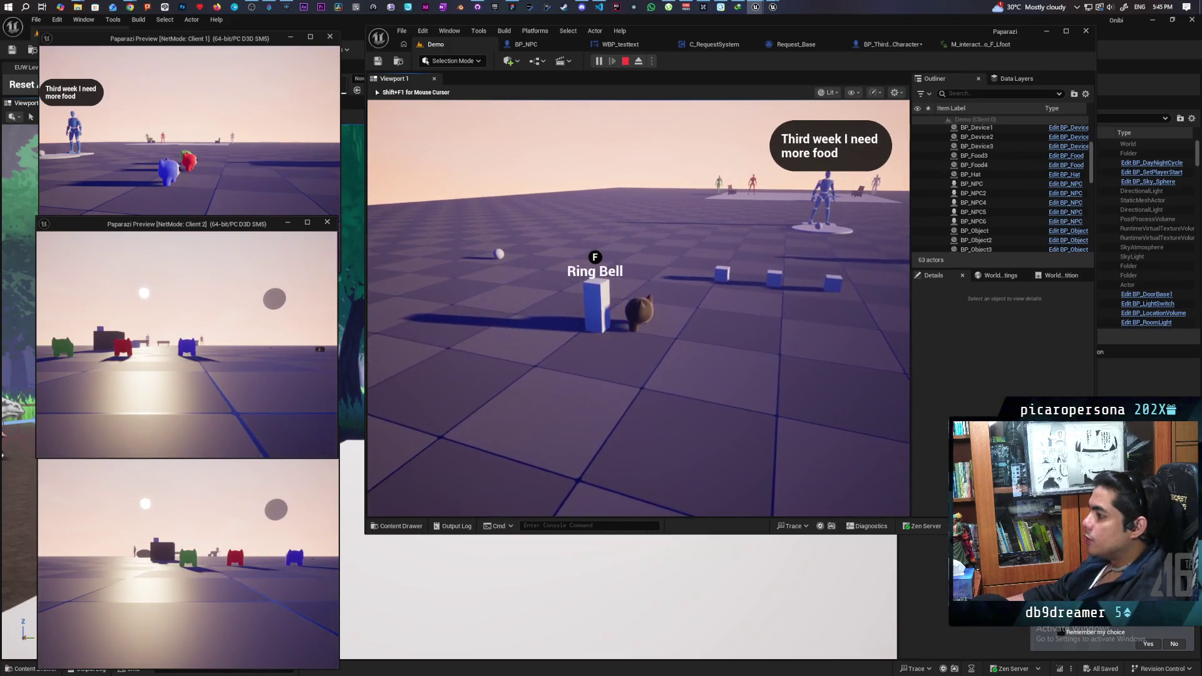
key("f")
- Pick up more food with F, walk onto the NPC platform, and stop the play test
key("w")
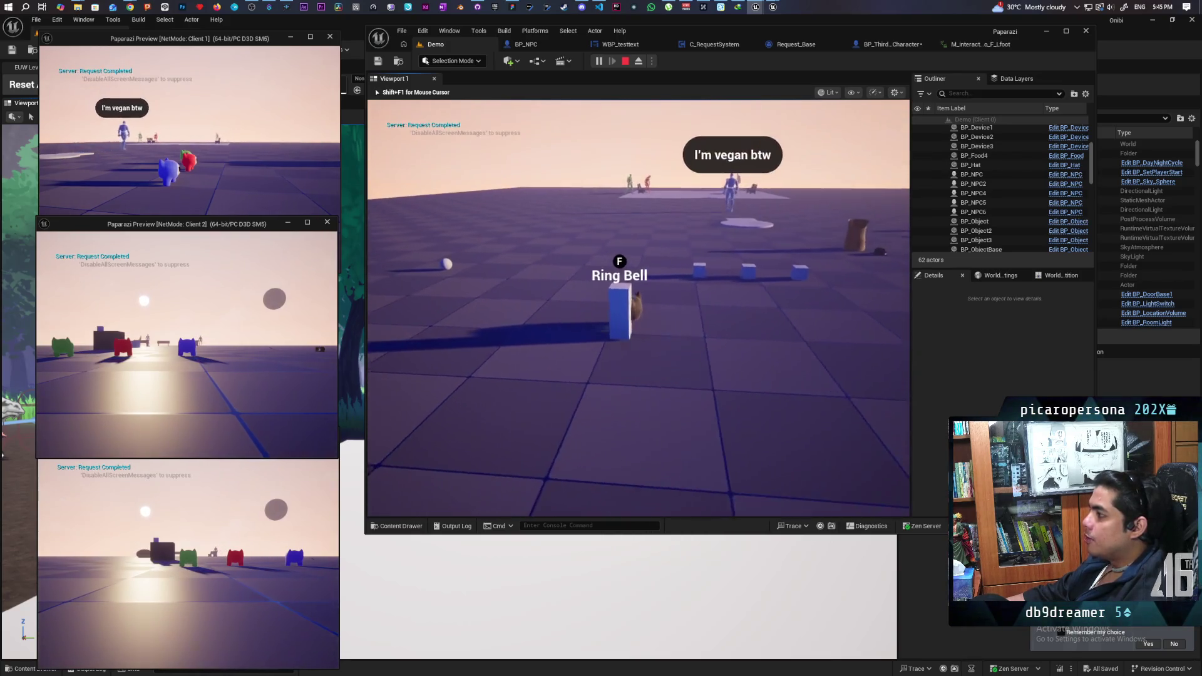
key("w")
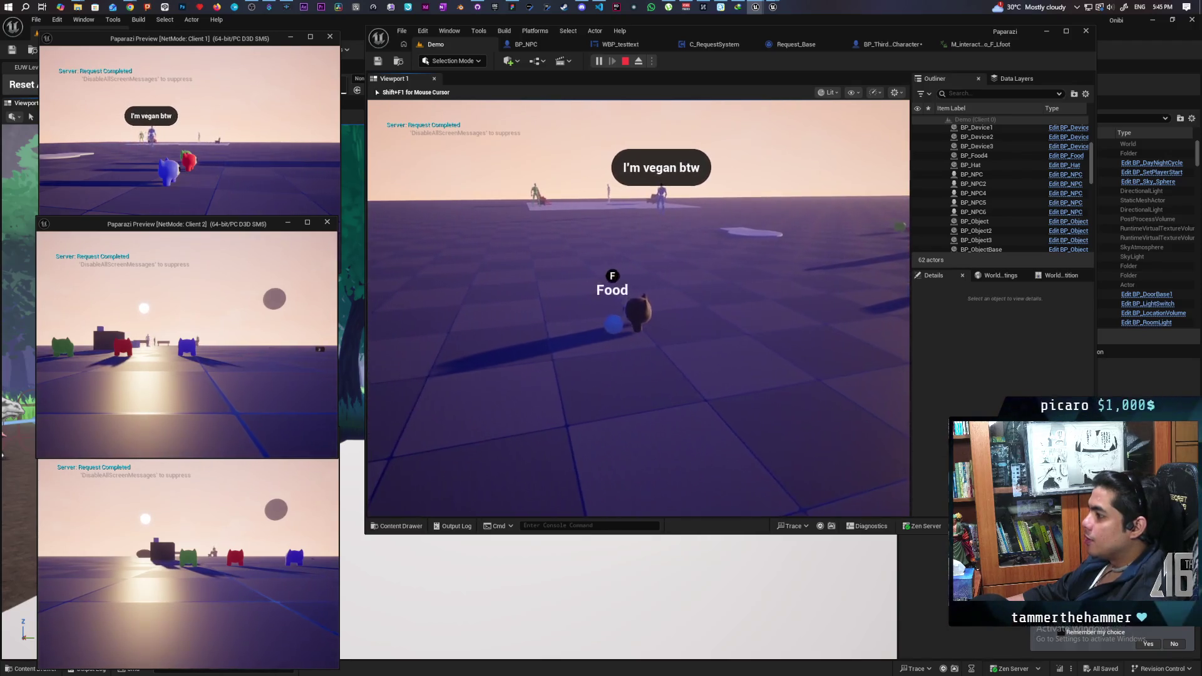
key("f")
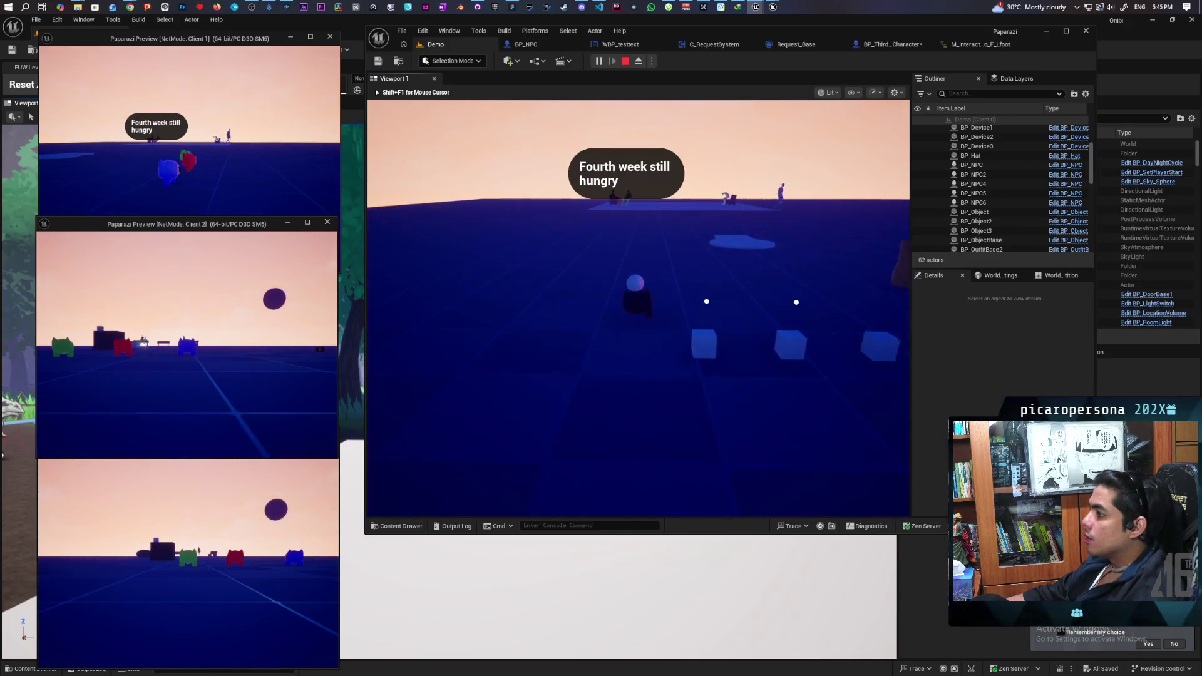
key("w")
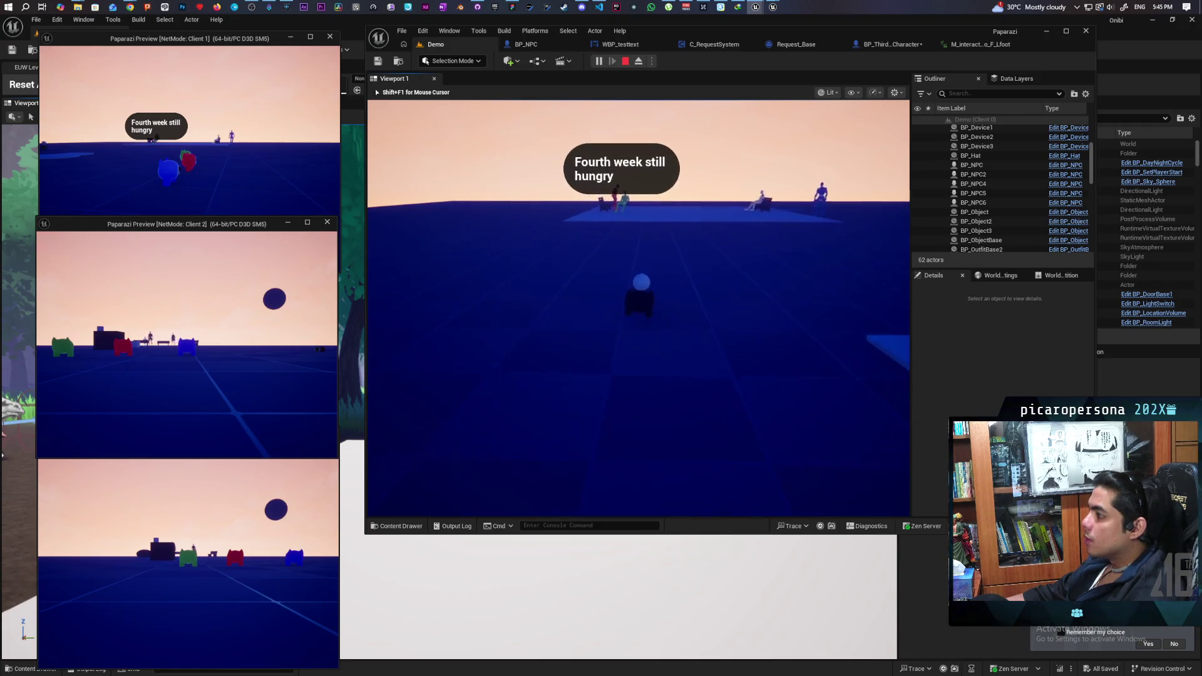
key("w")
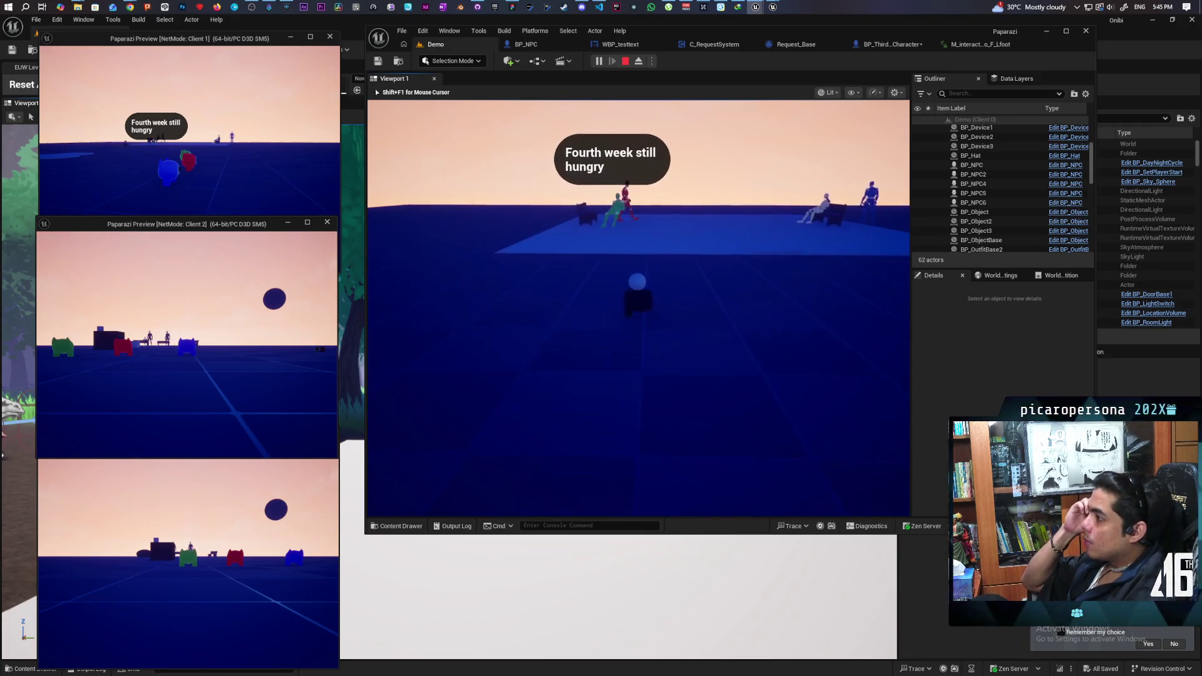
key("w")
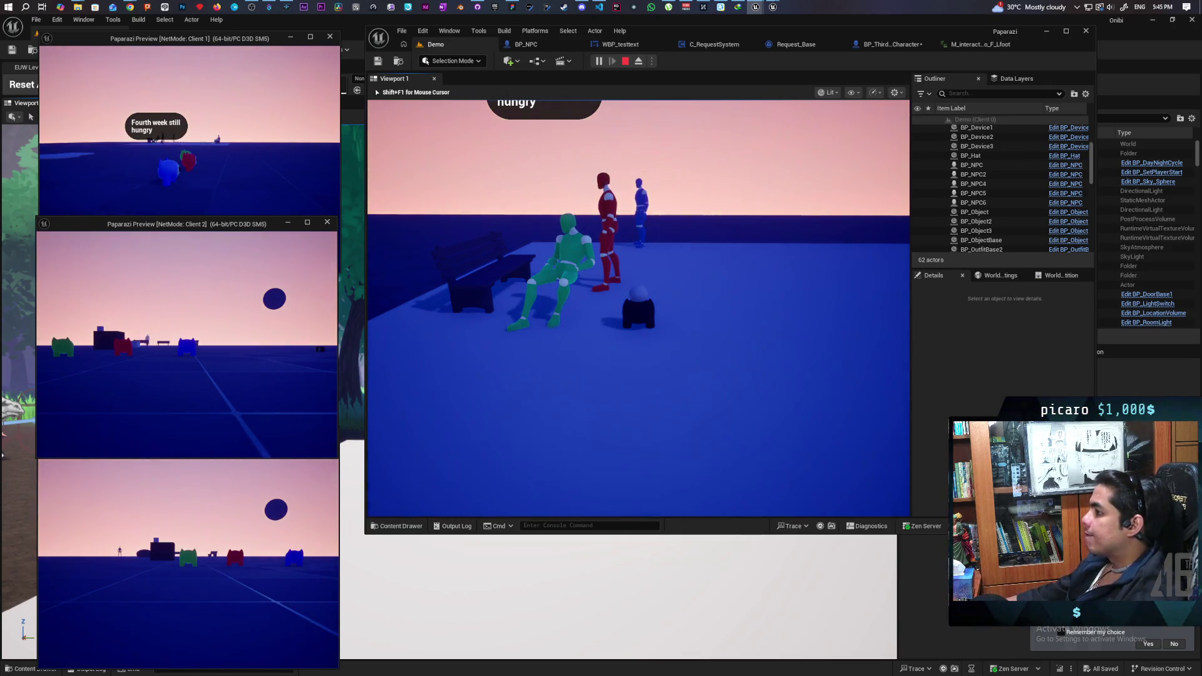
key("Escape")
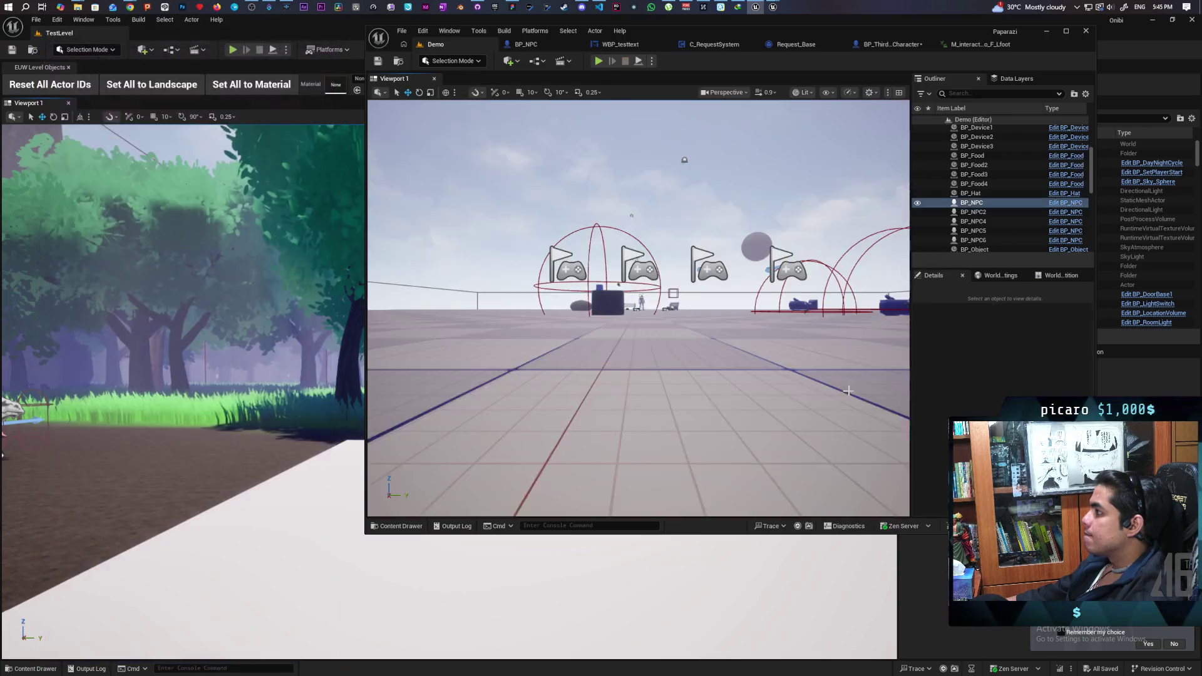
- Review the BP_ThirdPersonCharacter graph, the interaction animation asset and the Request_Base graph
left_click(892, 45)
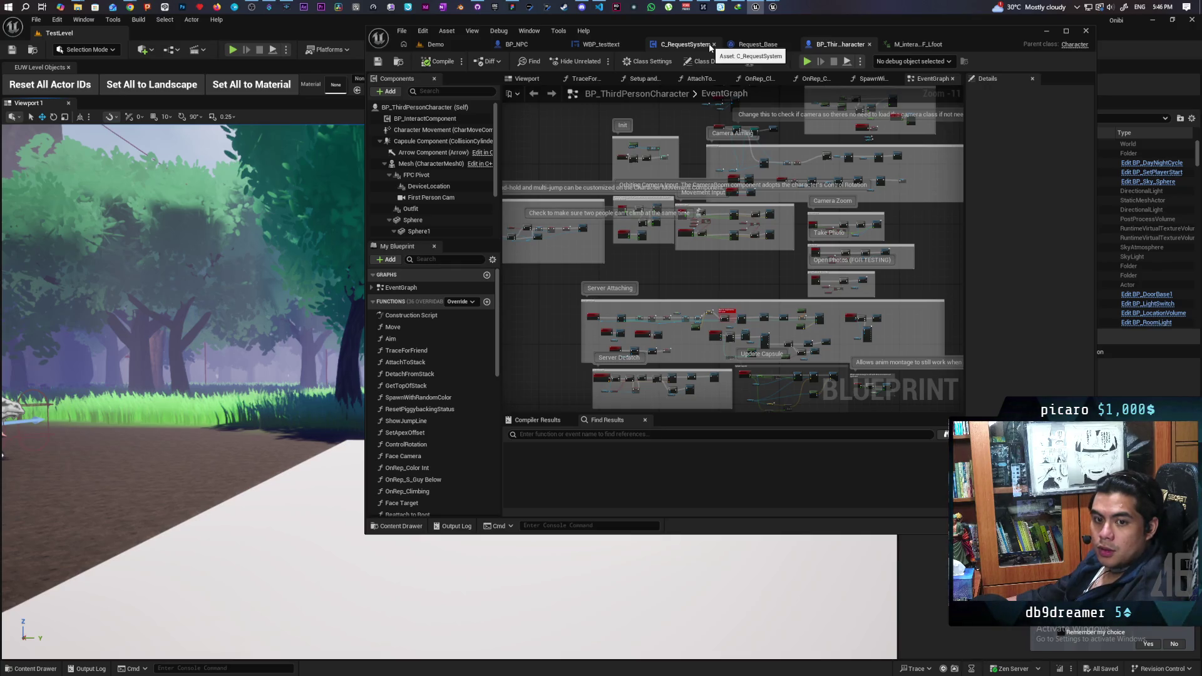
left_click(902, 49)
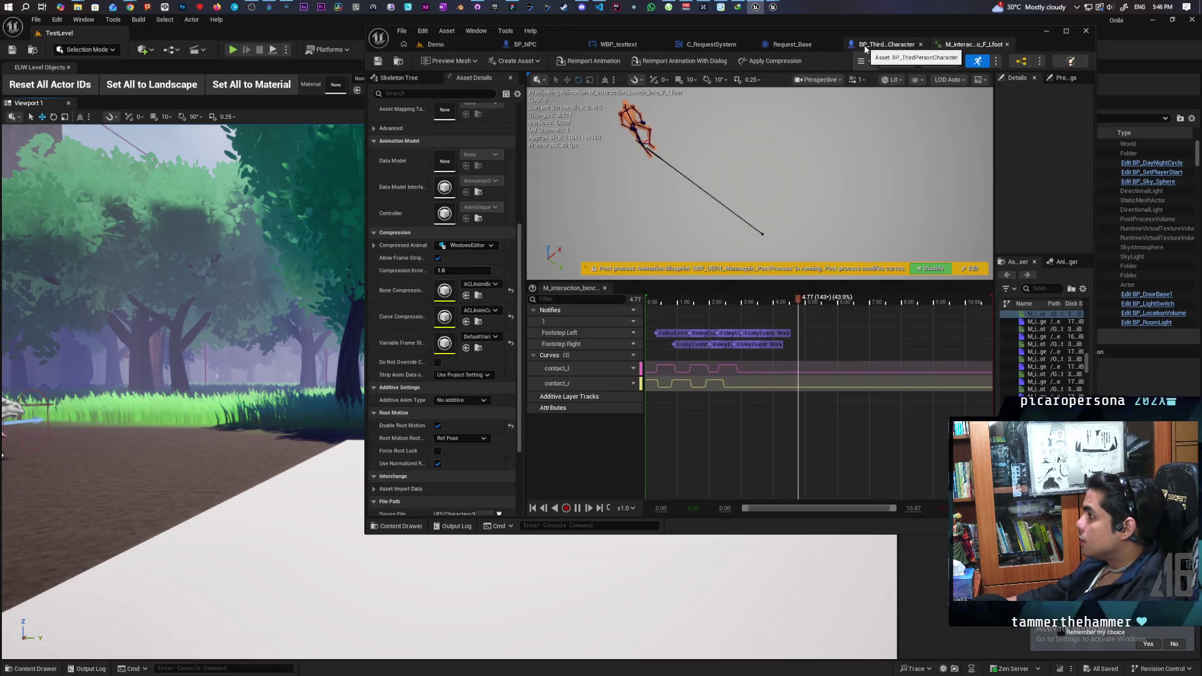
left_click(877, 46)
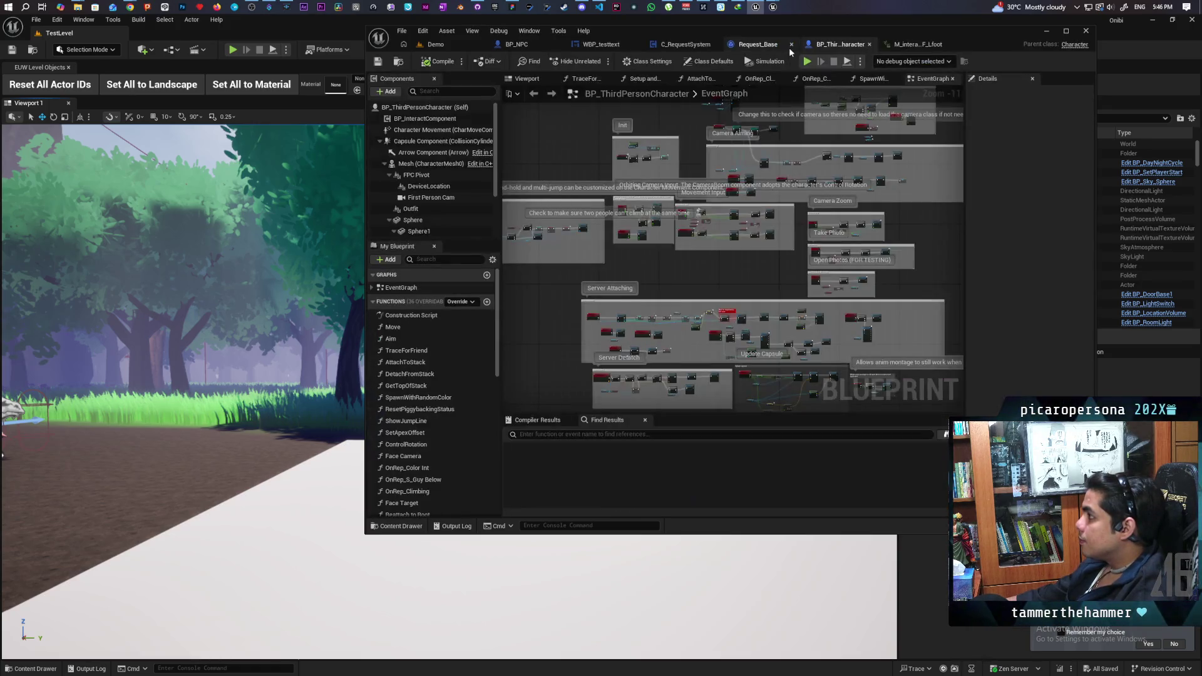
left_click(761, 45)
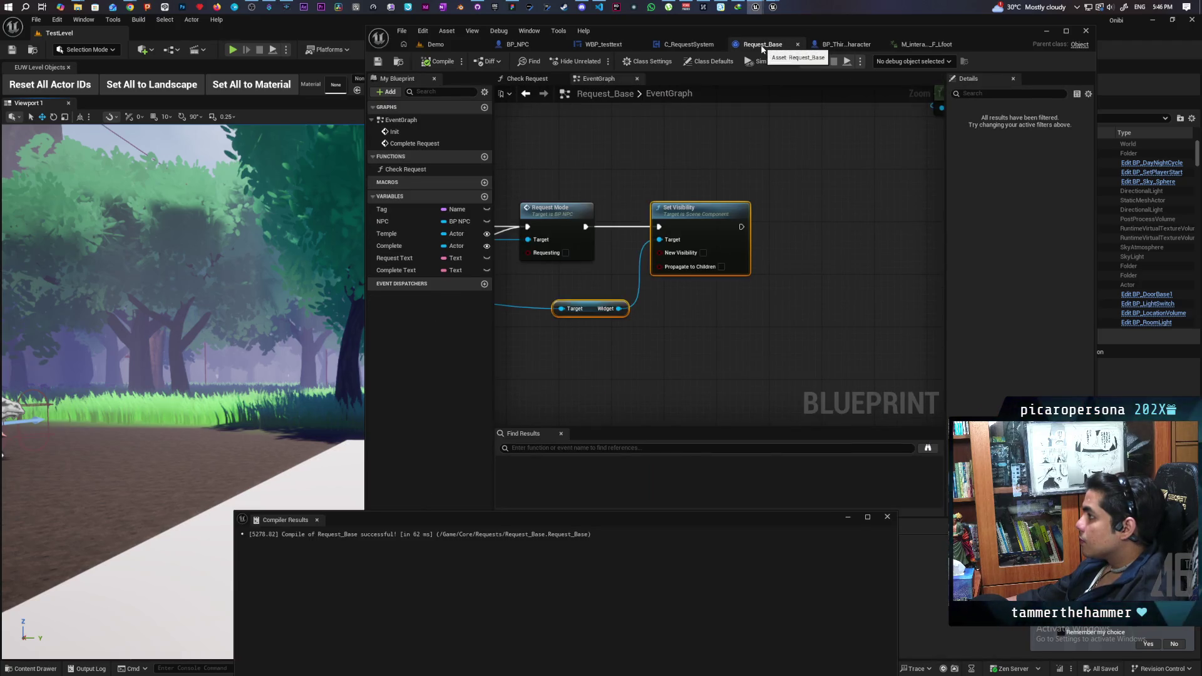
left_click(839, 46)
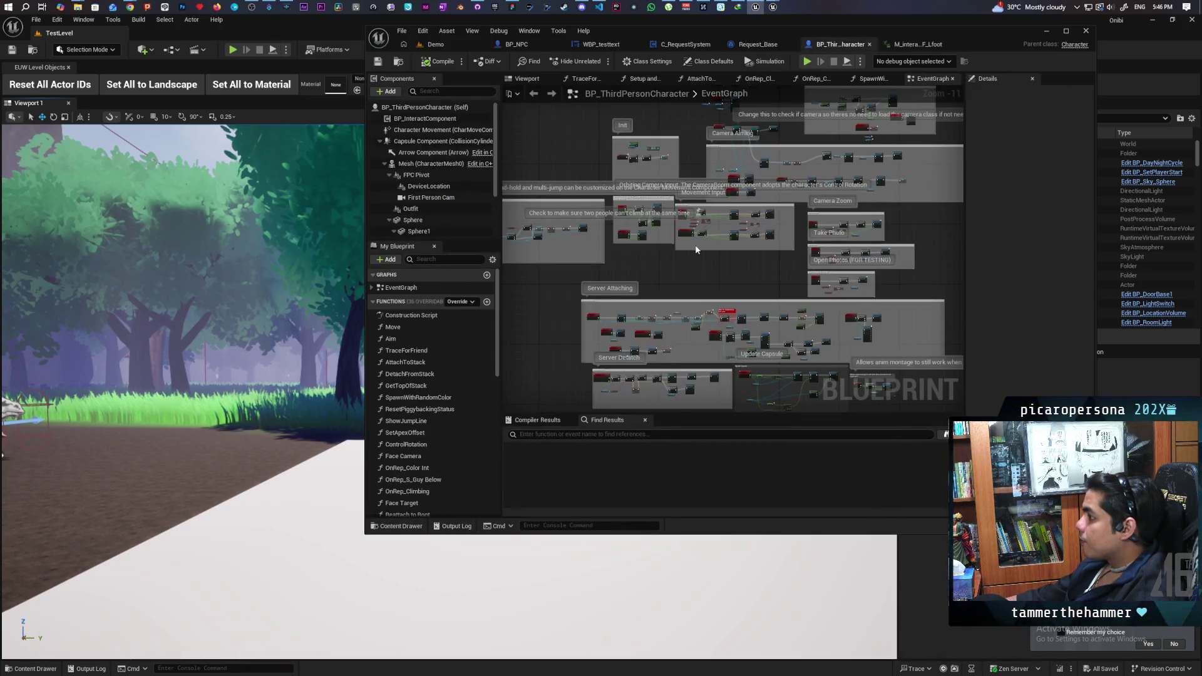
- Center BP_NPC's RequestMode and Branch nodes, then switch to the C_RequestSystem graph
left_click(520, 45)
scroll(745, 249, "up", 3)
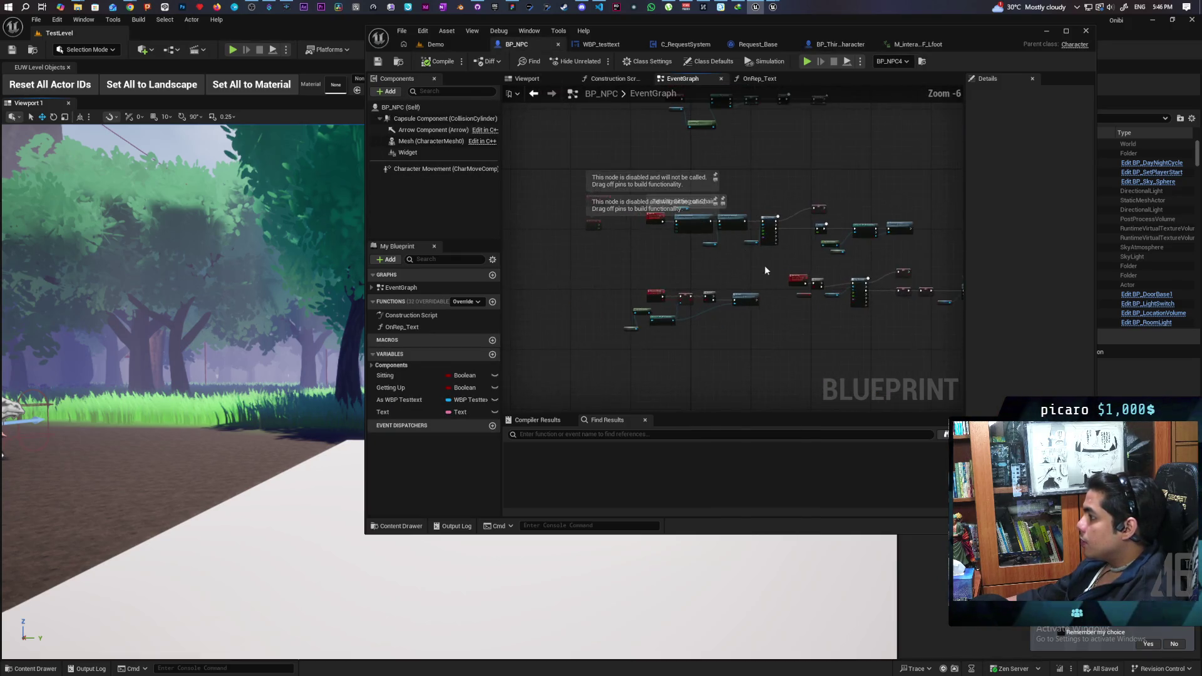
scroll(679, 300, "up", 4)
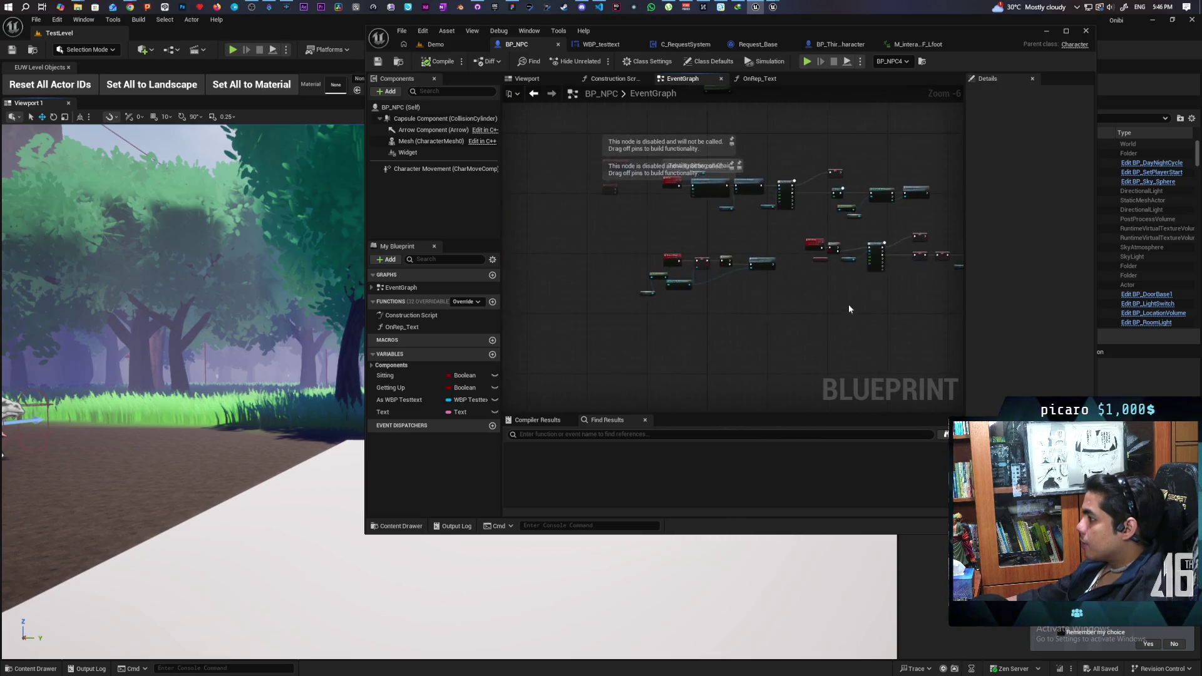
left_click_drag(828, 322, 801, 361)
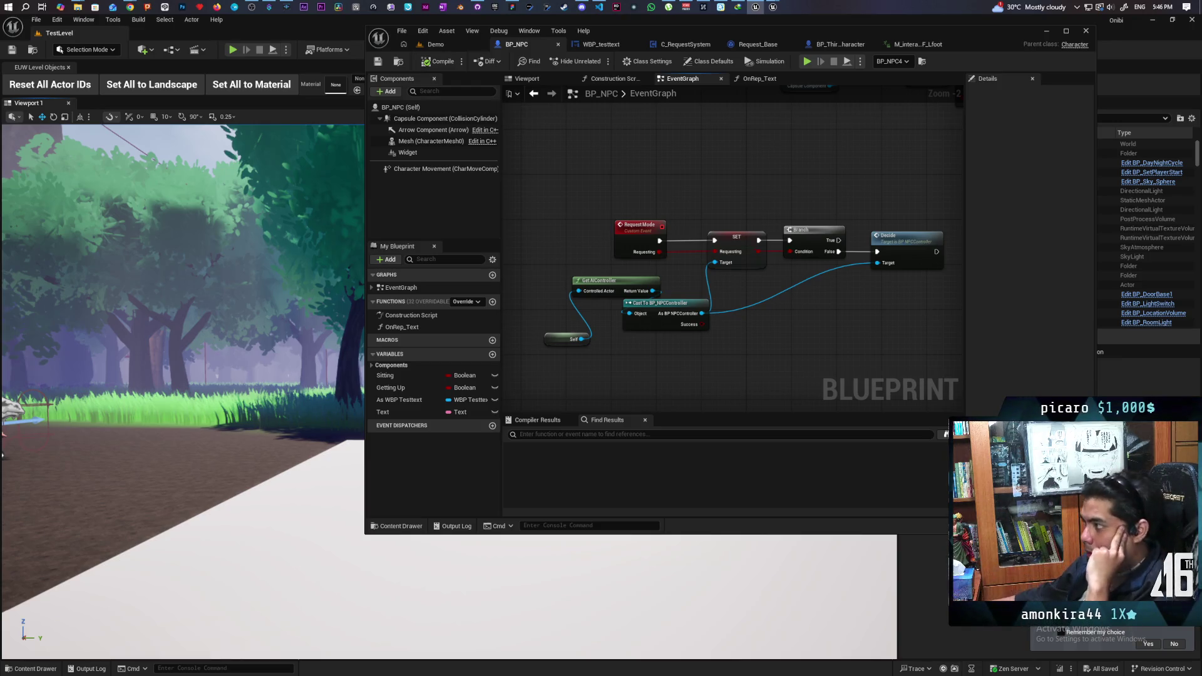
left_click(689, 45)
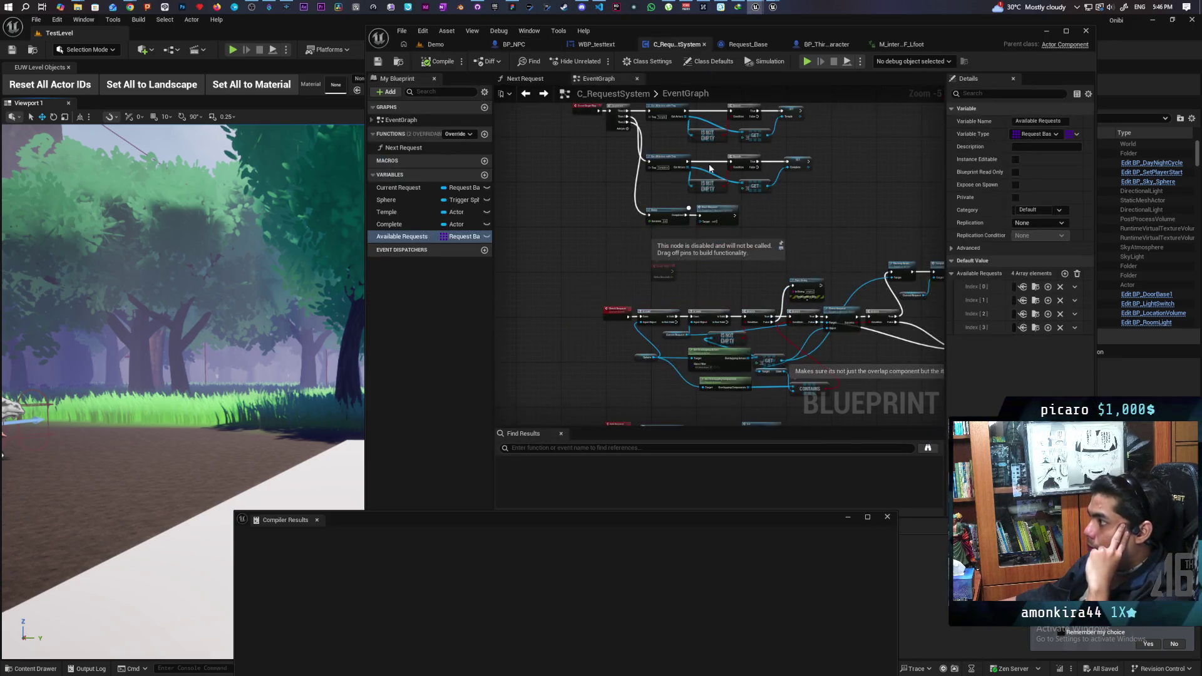
- Pan through C_RequestSystem's request-checking nodes and double-click Construct Request_Base to reach its Init event
mouse_move(823, 224)
left_mouse_down()
mouse_move(709, 156)
mouse_move(732, 168)
mouse_move(862, 139)
mouse_move(756, 144)
left_mouse_up()
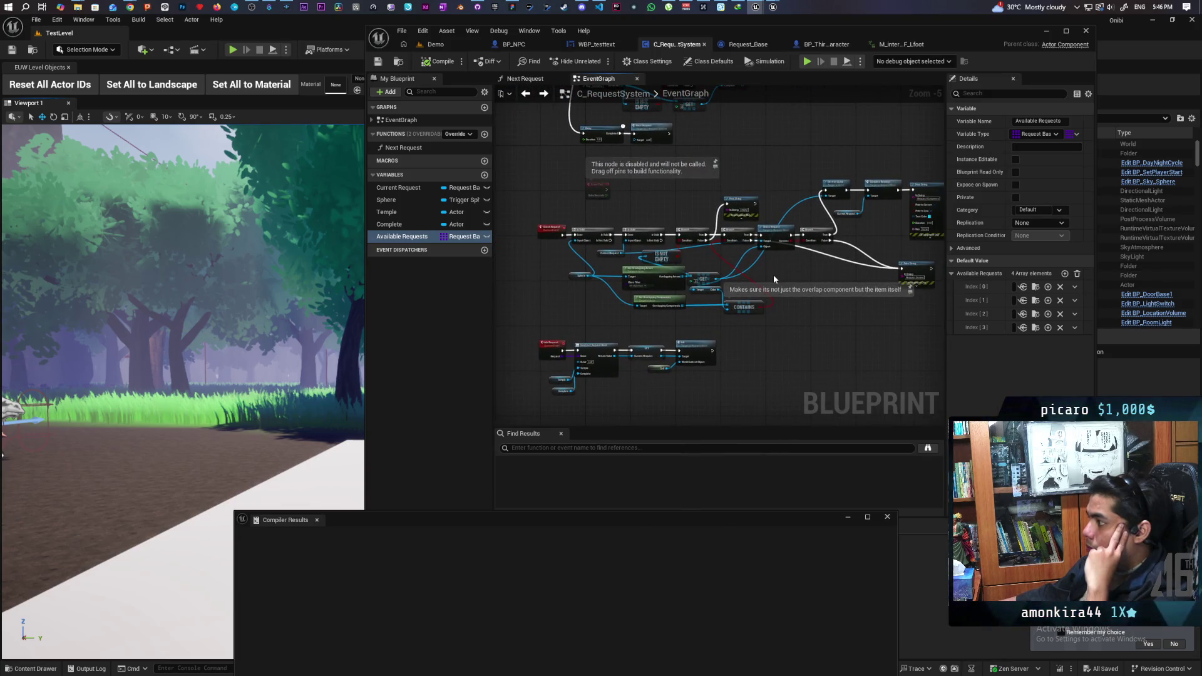
scroll(774, 277, "up", 1)
mouse_move(774, 277)
left_mouse_down()
mouse_move(891, 315)
mouse_move(859, 339)
mouse_move(771, 309)
mouse_move(621, 291)
left_mouse_up()
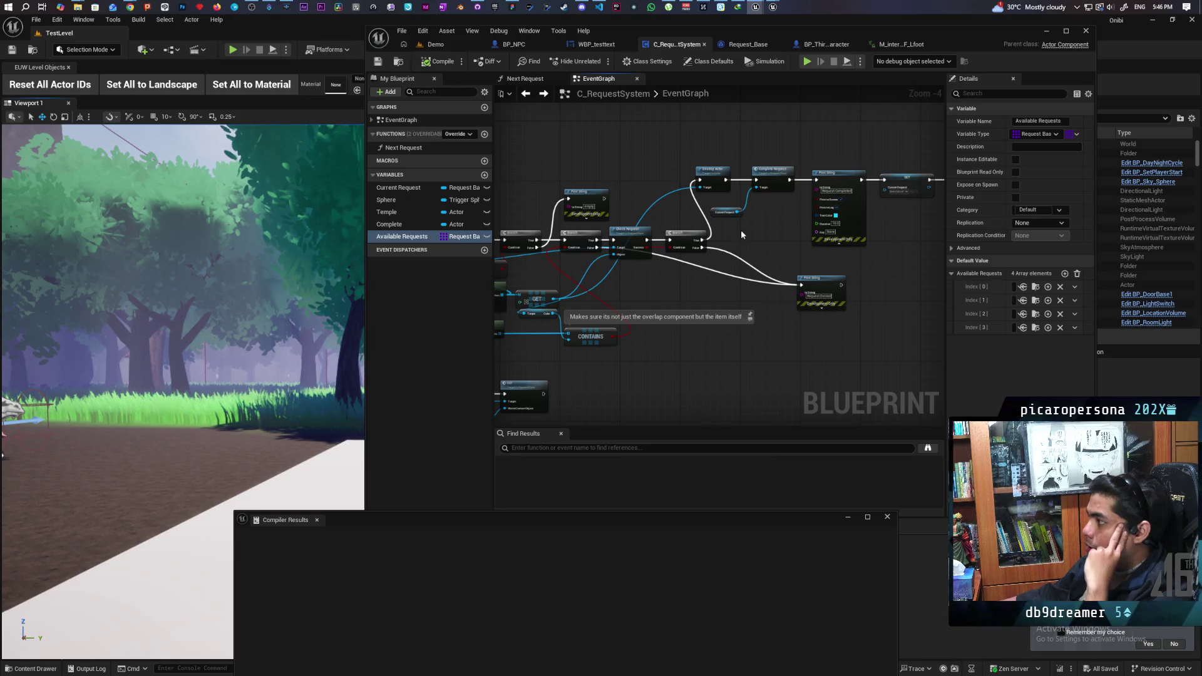
mouse_move(698, 307)
left_mouse_down()
mouse_move(834, 151)
mouse_move(920, 244)
left_mouse_up()
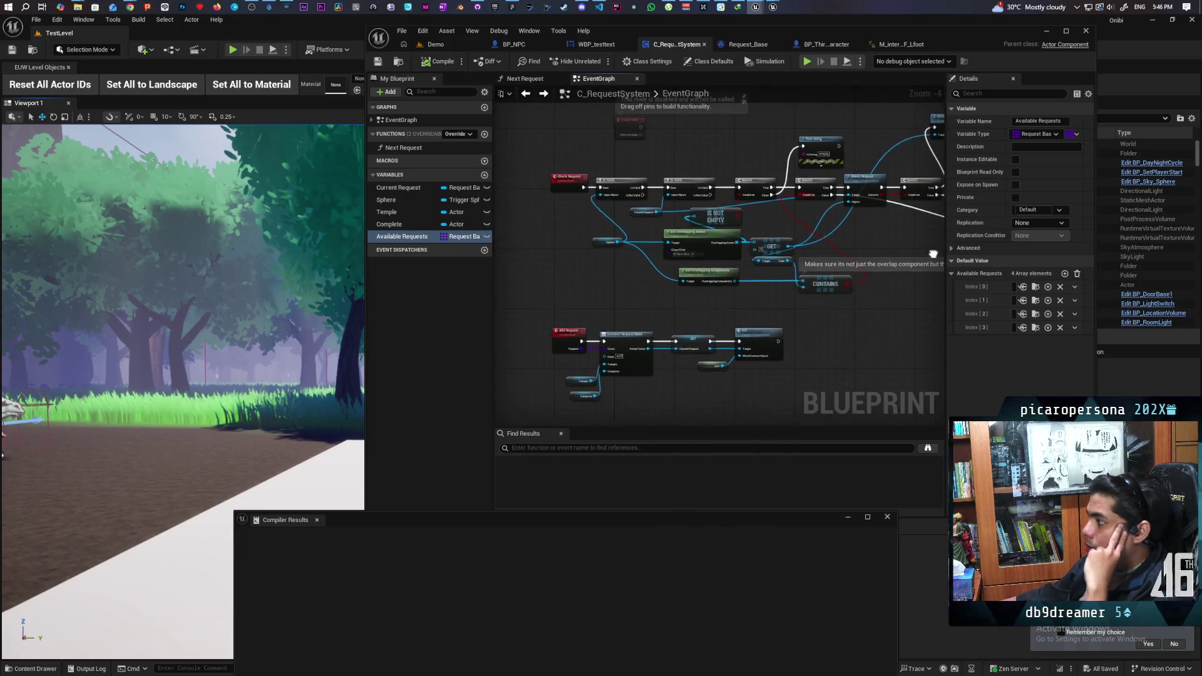
left_click_drag(750, 342, 750, 280)
double_click(741, 309)
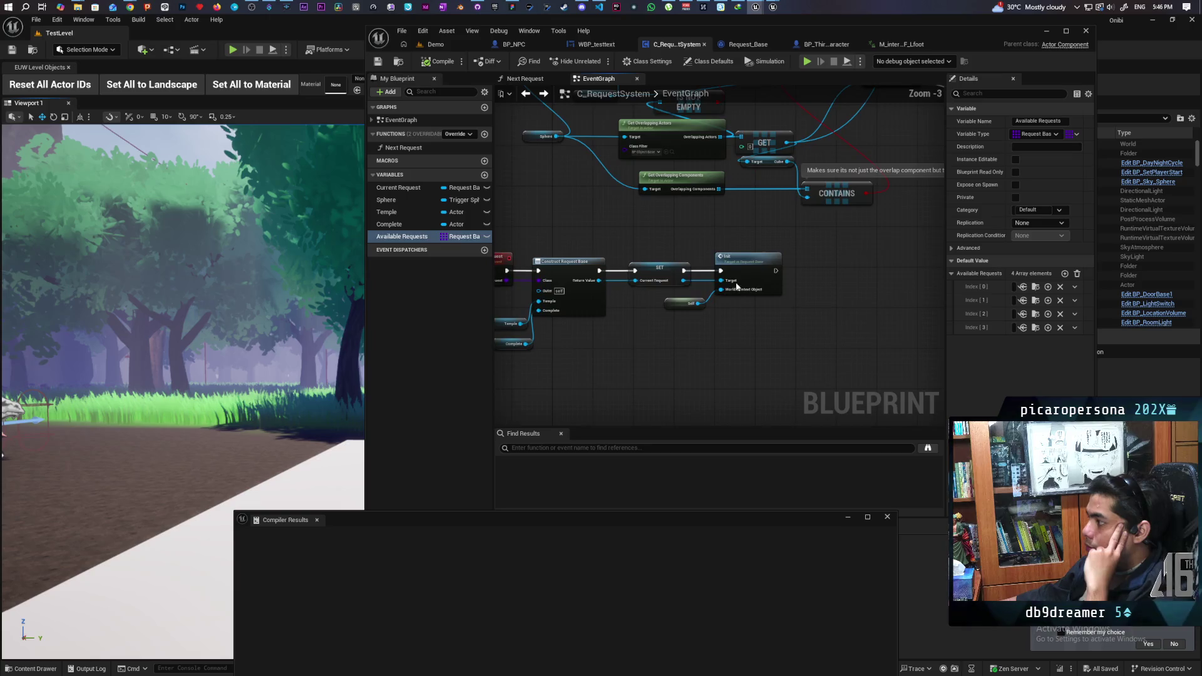
scroll(764, 299, "down", 4)
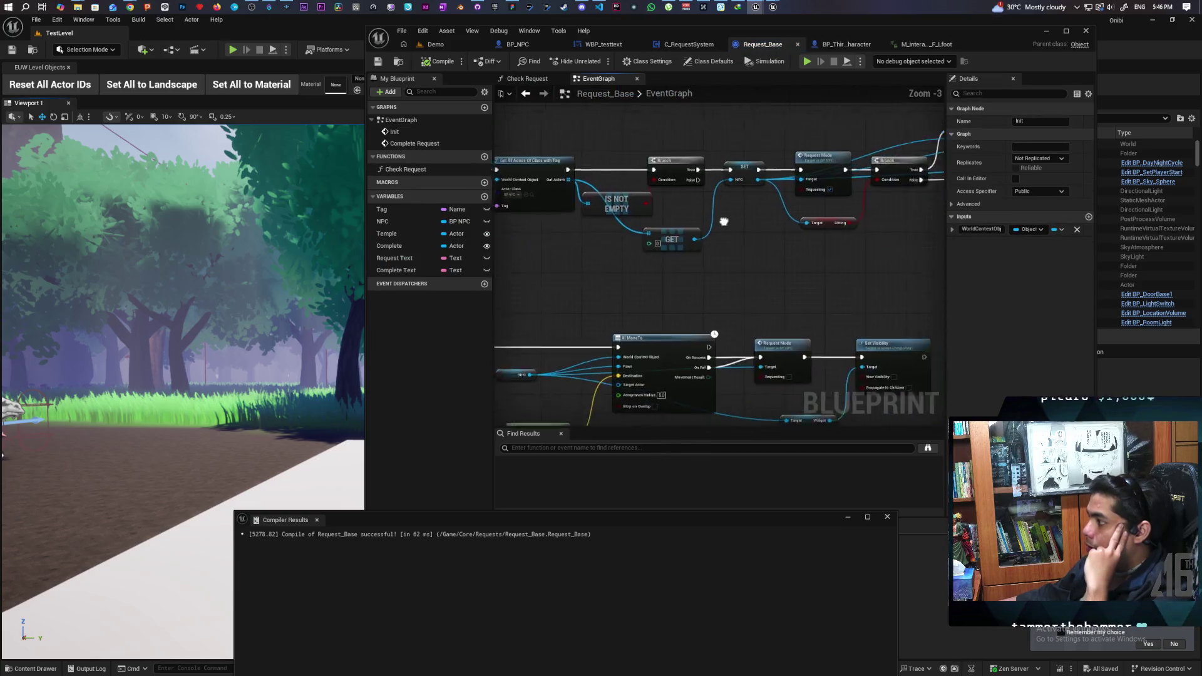
- Pan Request_Base's Init chain and marquee-select the SET, Request Mode, Branch and Sitting nodes
left_click_drag(742, 266, 647, 260)
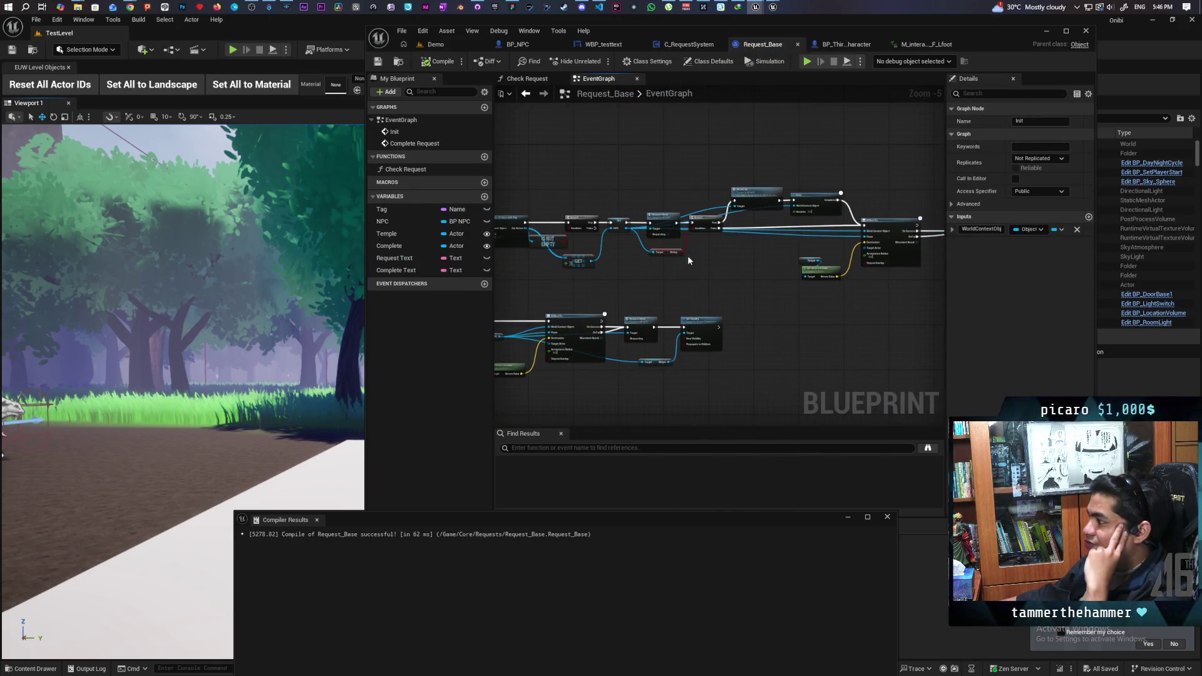
scroll(779, 252, "up", 2)
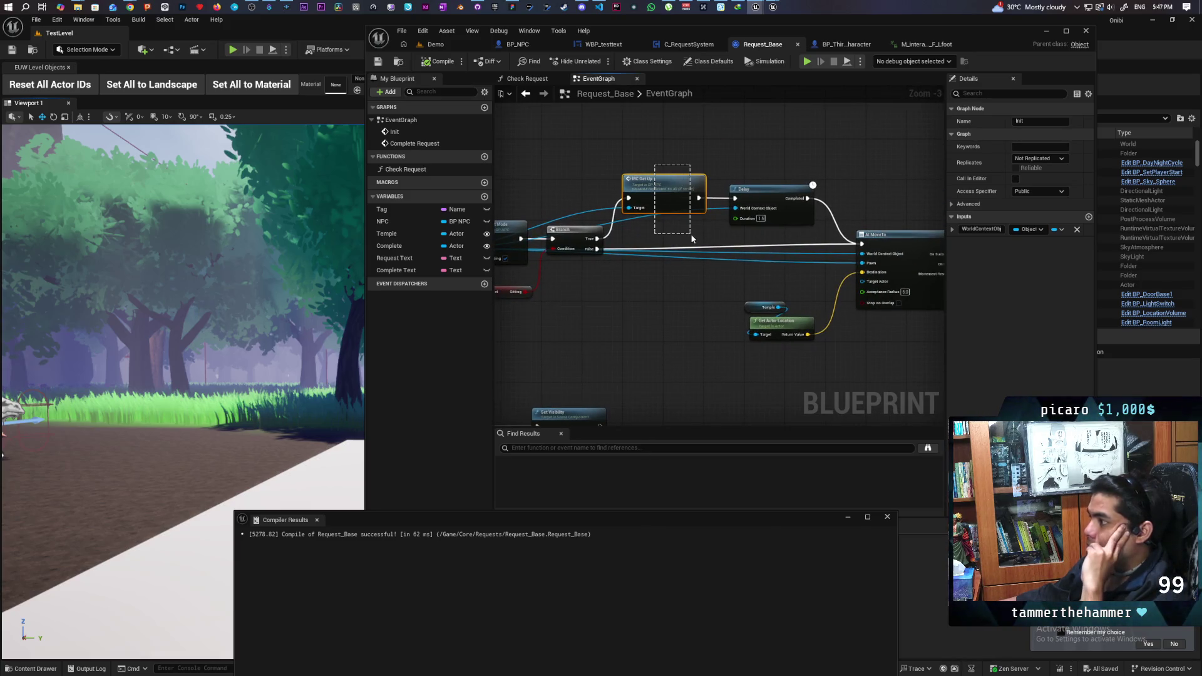
left_click_drag(690, 234, 690, 234)
left_click_drag(641, 280, 768, 261)
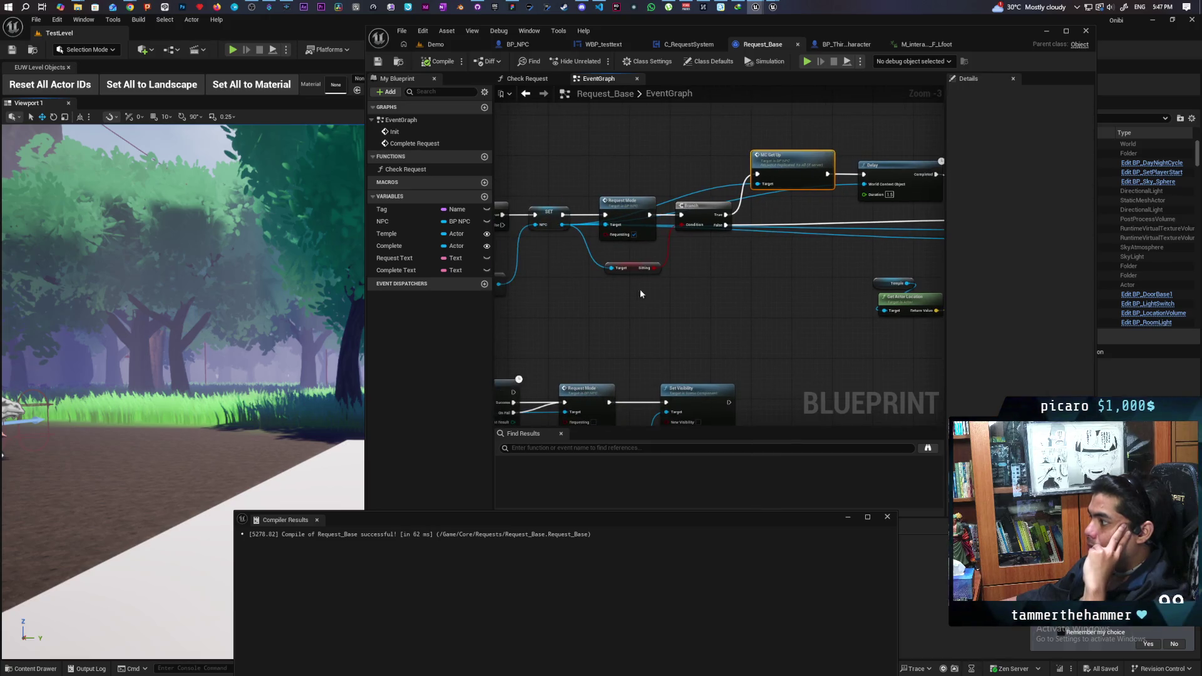
mouse_move(554, 280)
left_mouse_down()
mouse_move(665, 255)
mouse_move(701, 221)
left_mouse_up()
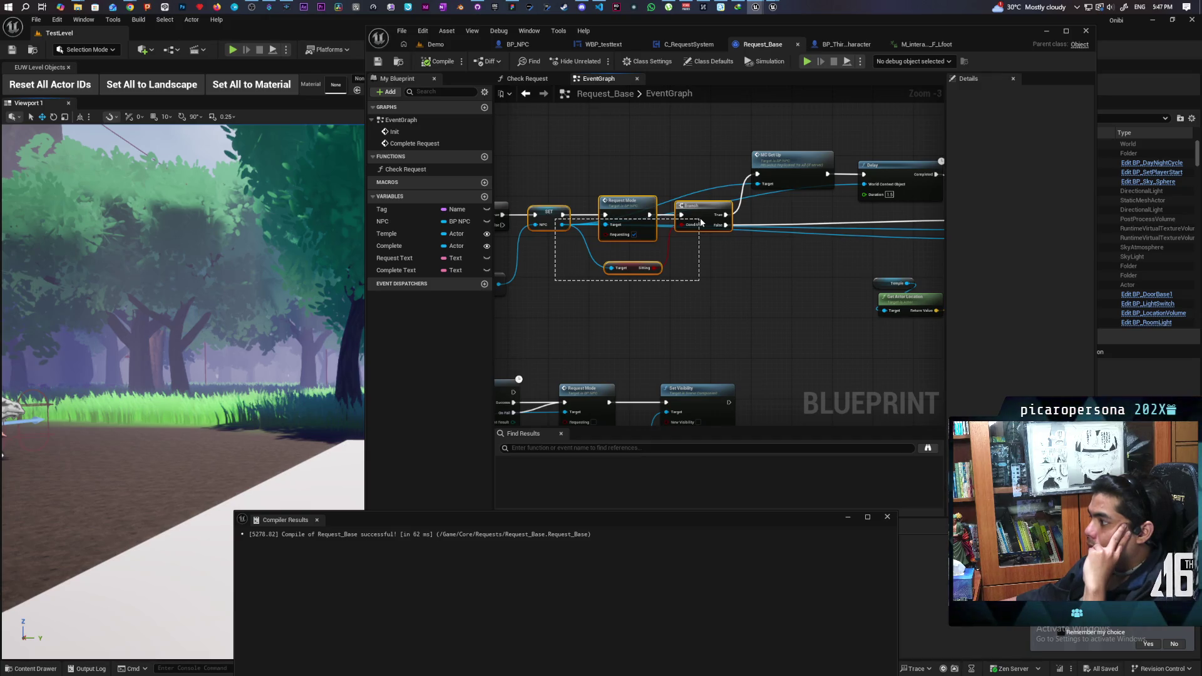
left_click_drag(701, 221, 714, 289)
mouse_move(588, 277)
left_mouse_down()
mouse_move(669, 265)
mouse_move(713, 220)
left_mouse_up()
left_click(761, 275)
- Pan to the Delay and AI MoveTo nodes, then double-click the MC Get Up call
mouse_move(761, 275)
left_mouse_down()
mouse_move(675, 233)
mouse_move(666, 284)
left_mouse_up()
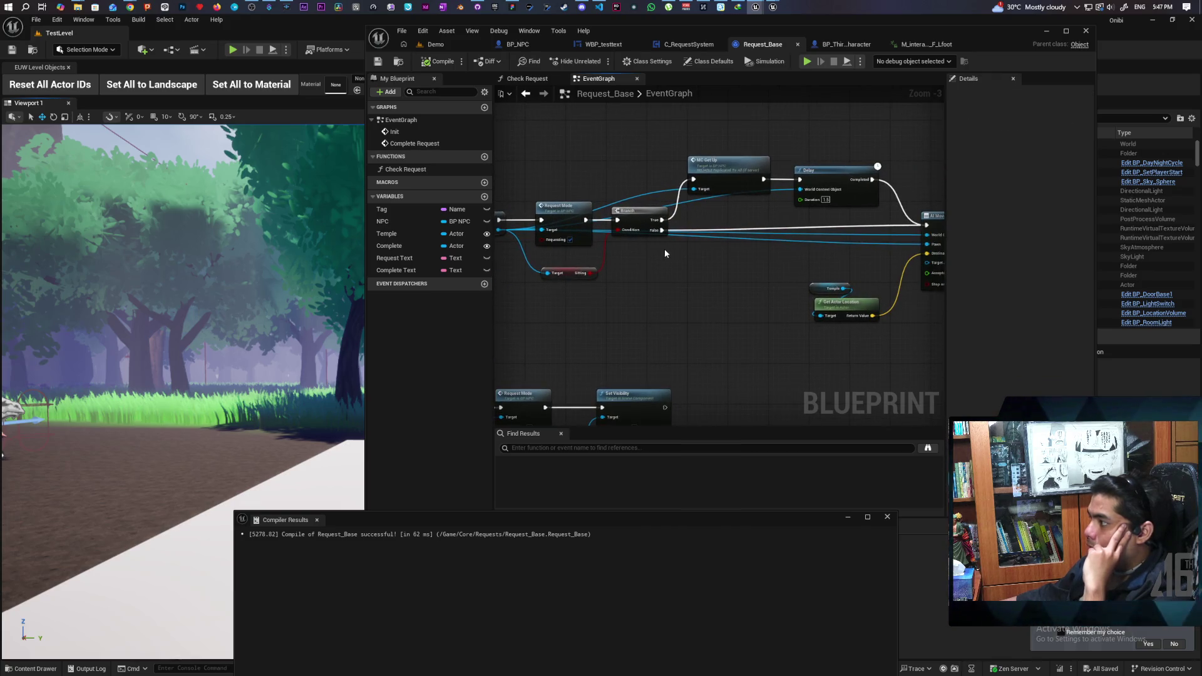
left_click_drag(641, 207, 510, 211)
mouse_move(681, 228)
left_mouse_down()
mouse_move(619, 229)
mouse_move(638, 228)
left_mouse_up()
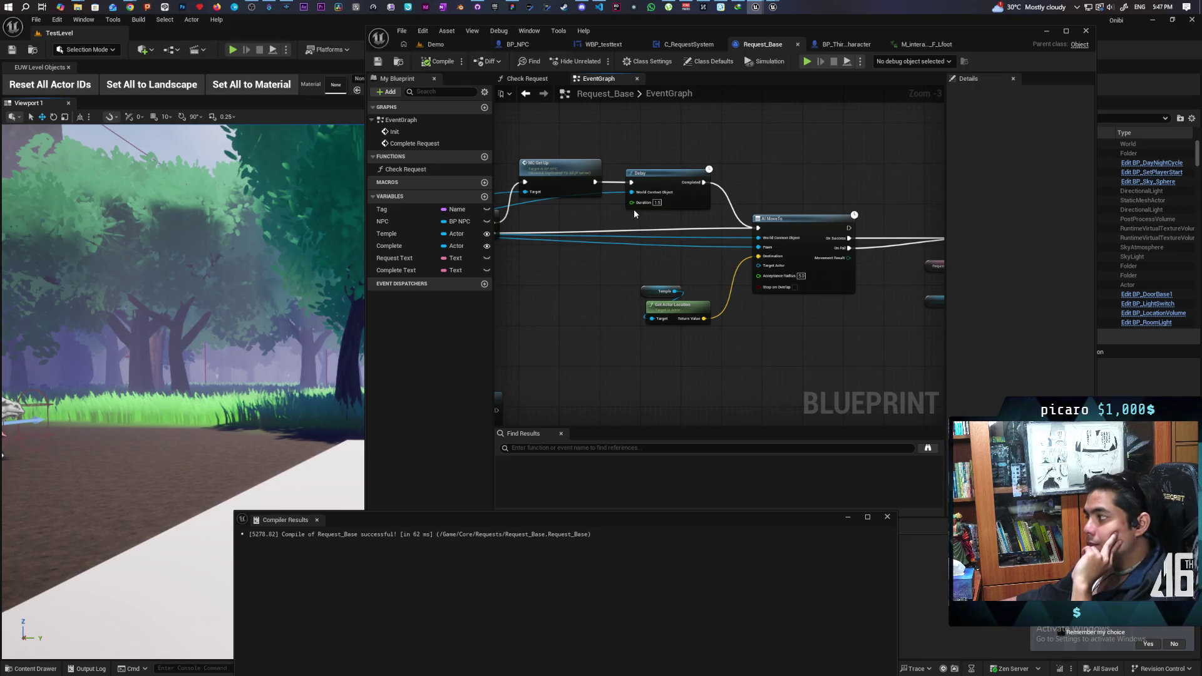
mouse_move(634, 209)
left_mouse_down()
mouse_move(727, 217)
mouse_move(647, 222)
mouse_move(769, 231)
left_mouse_up()
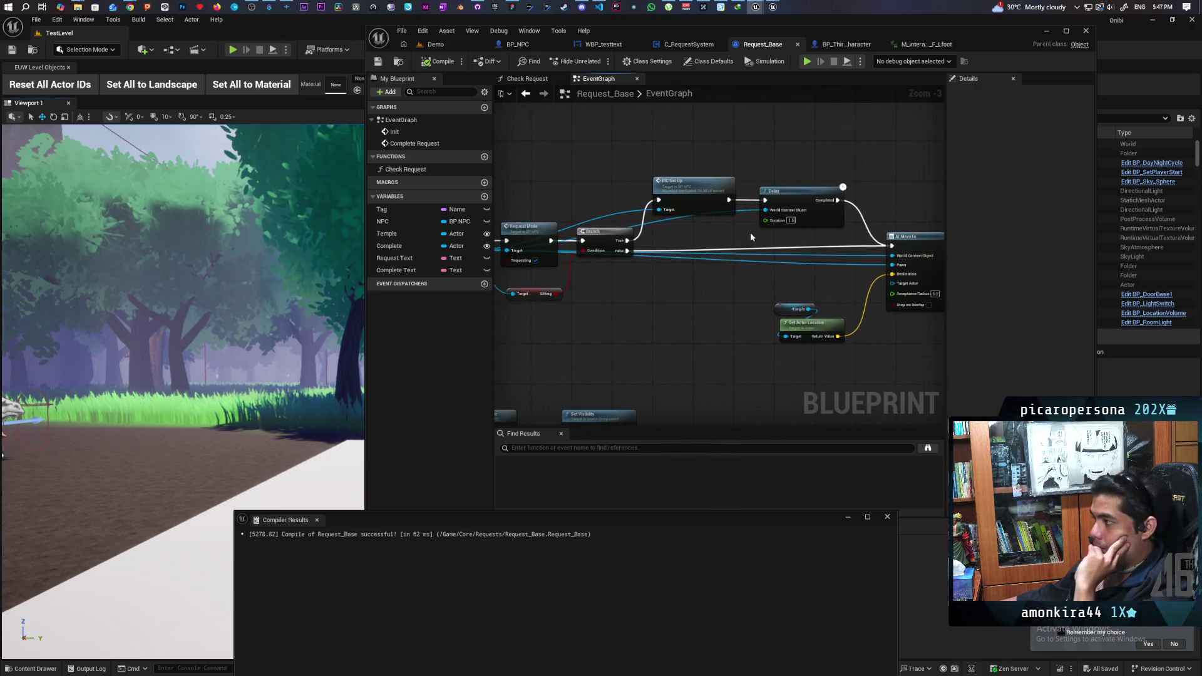
double_click(693, 191)
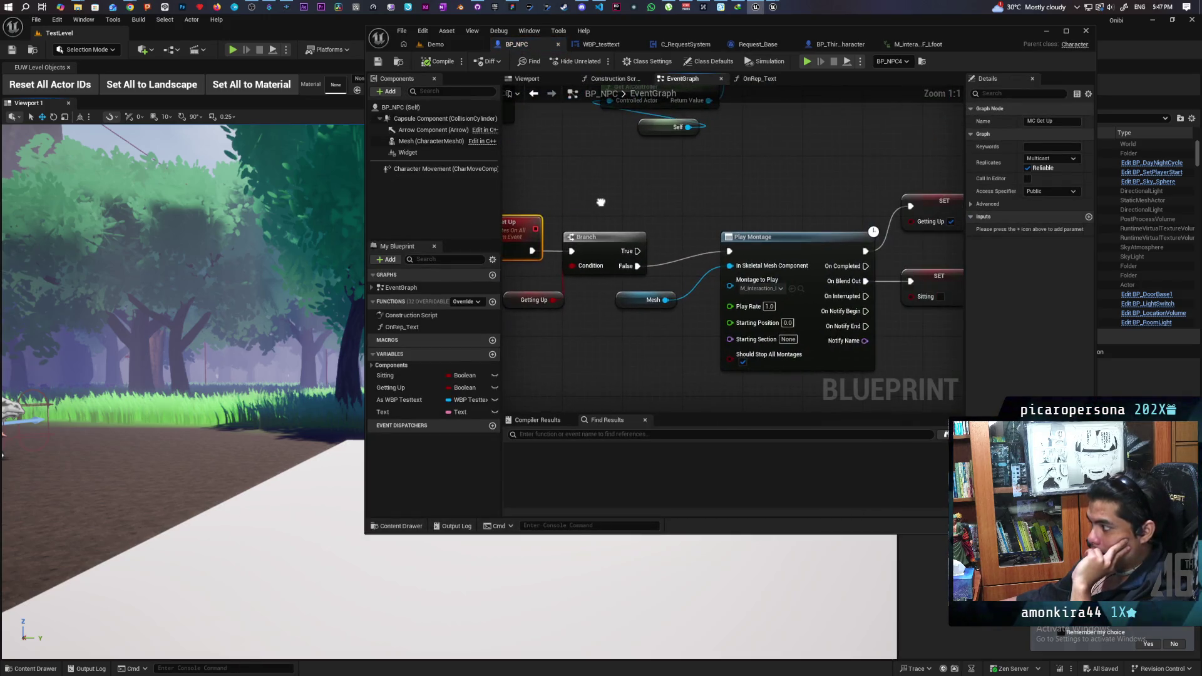
- Inspect BP_NPC's MC Get Up, Branch, Play Montage and following SET nodes, then return to Demo
mouse_move(601, 203)
left_mouse_down()
mouse_move(716, 206)
mouse_move(637, 204)
left_mouse_up()
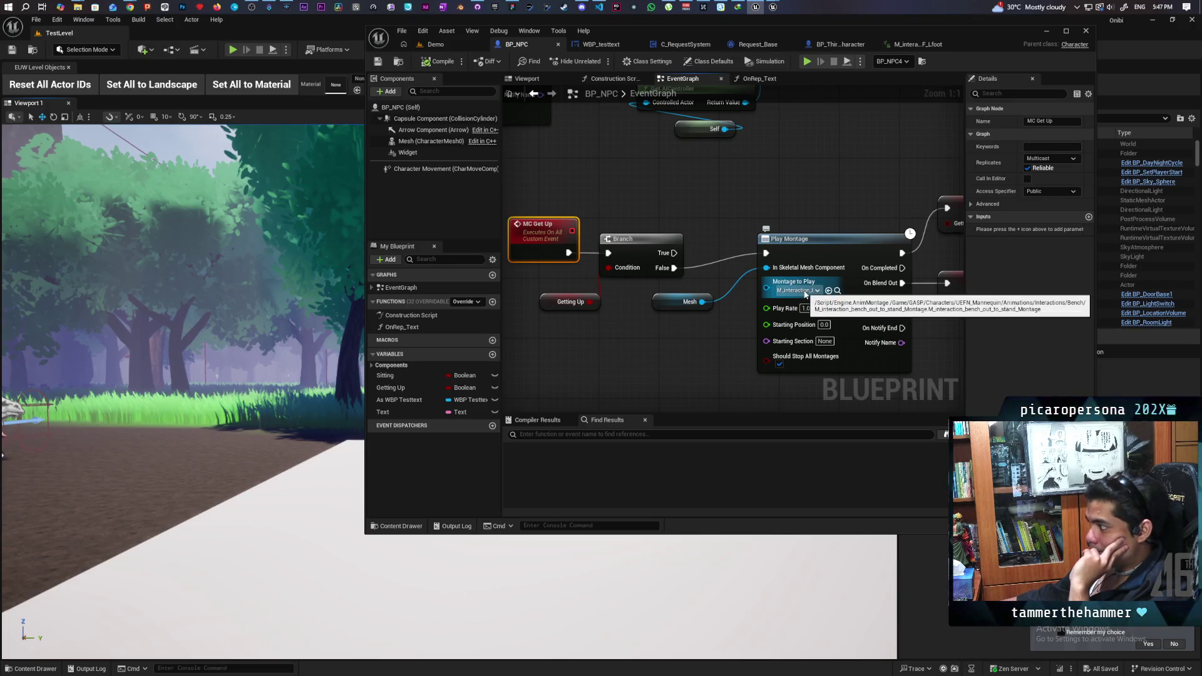
left_click_drag(911, 324, 597, 311)
mouse_move(720, 324)
left_mouse_down()
mouse_move(536, 326)
mouse_move(806, 306)
left_mouse_up()
mouse_move(520, 325)
left_mouse_down()
mouse_move(679, 329)
mouse_move(614, 336)
mouse_move(625, 352)
left_mouse_up()
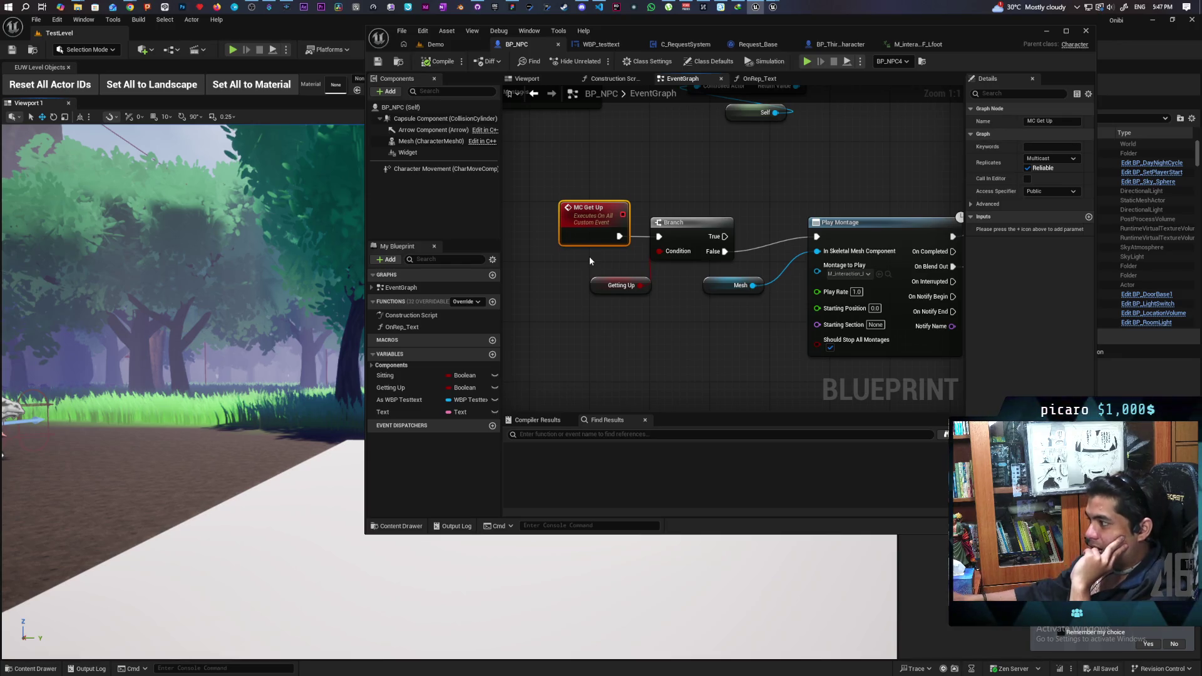
mouse_move(590, 261)
left_mouse_down()
mouse_move(809, 263)
mouse_move(539, 255)
left_mouse_up()
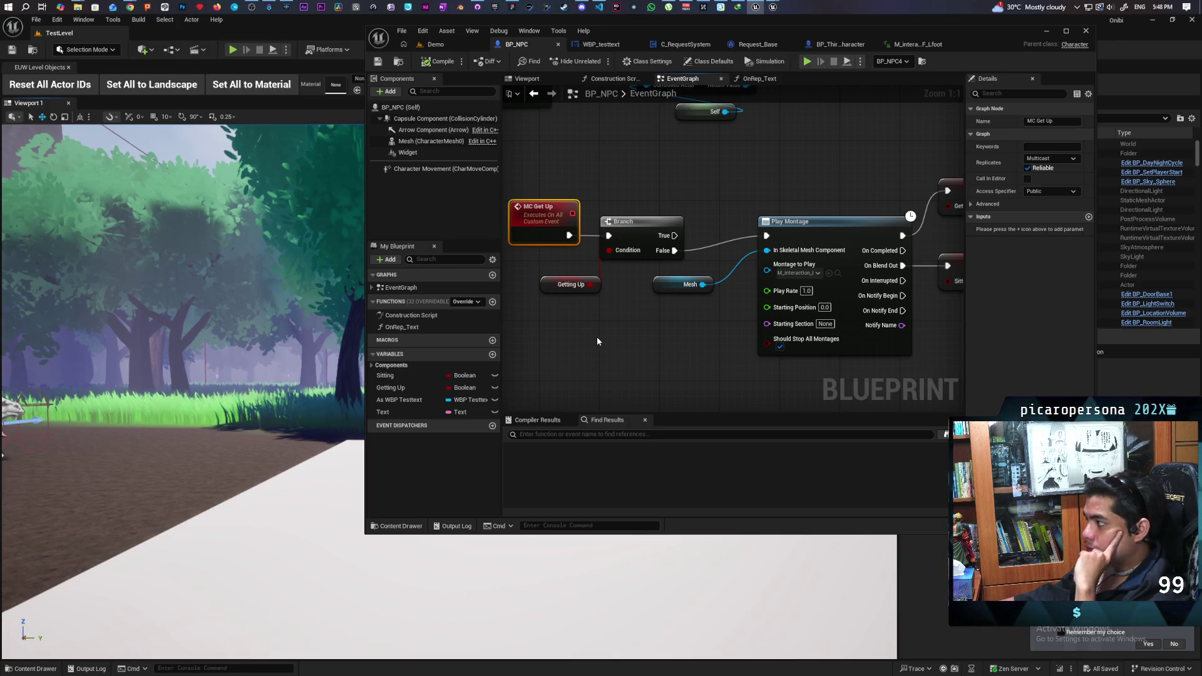
mouse_move(633, 367)
left_mouse_down()
mouse_move(513, 363)
mouse_move(772, 234)
left_mouse_up()
left_click_drag(594, 323, 583, 357)
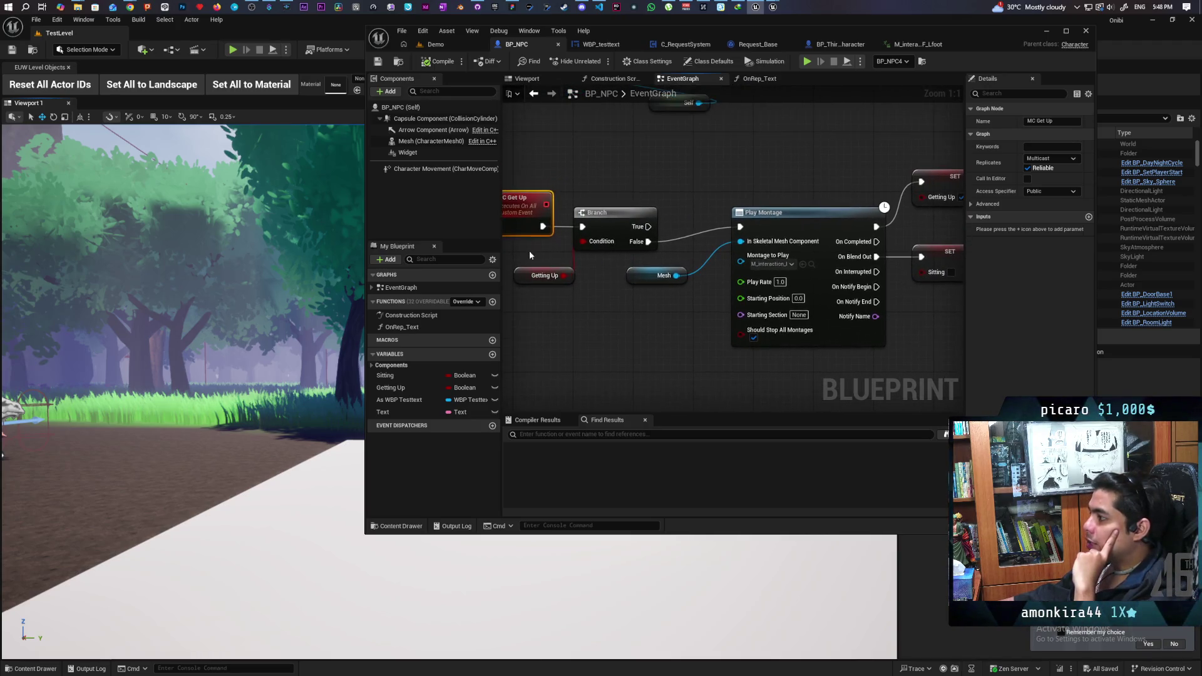
mouse_move(699, 340)
left_mouse_down()
mouse_move(778, 335)
mouse_move(527, 320)
left_mouse_up()
mouse_move(834, 329)
left_mouse_down()
mouse_move(625, 336)
mouse_move(945, 338)
left_mouse_up()
left_click_drag(608, 313, 730, 372)
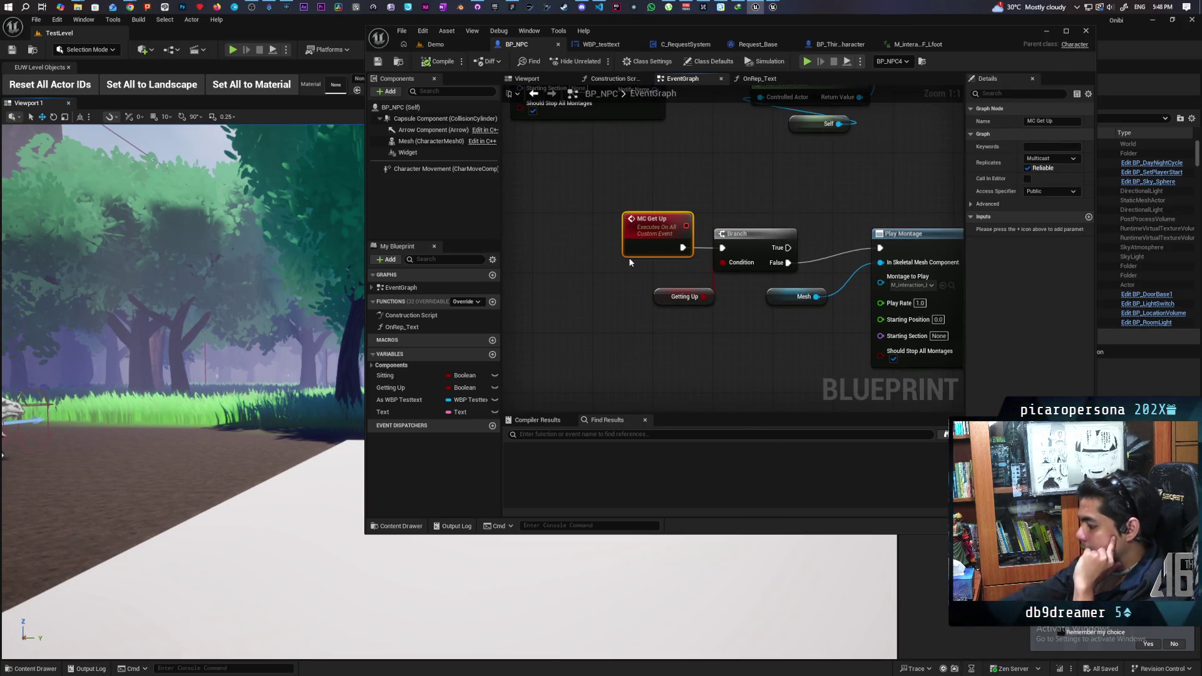
left_click(443, 45)
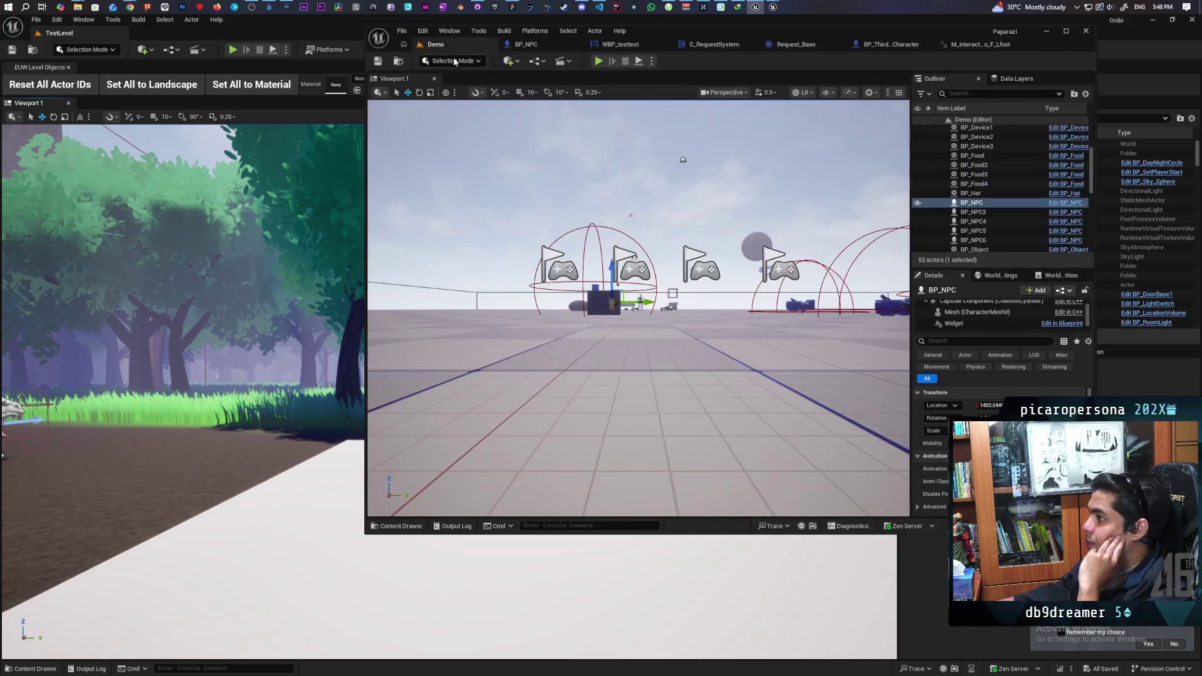
- Start a three-client multiplayer play test and take control of the game view
left_click(599, 61)
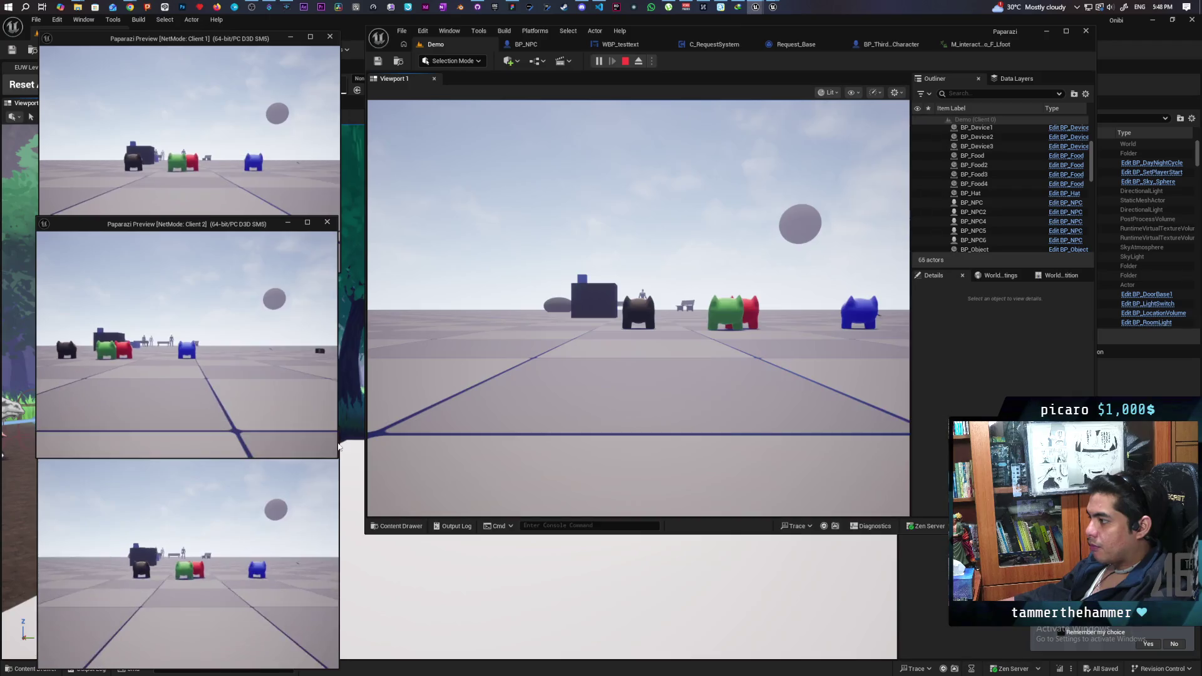
key("alt+Tab")
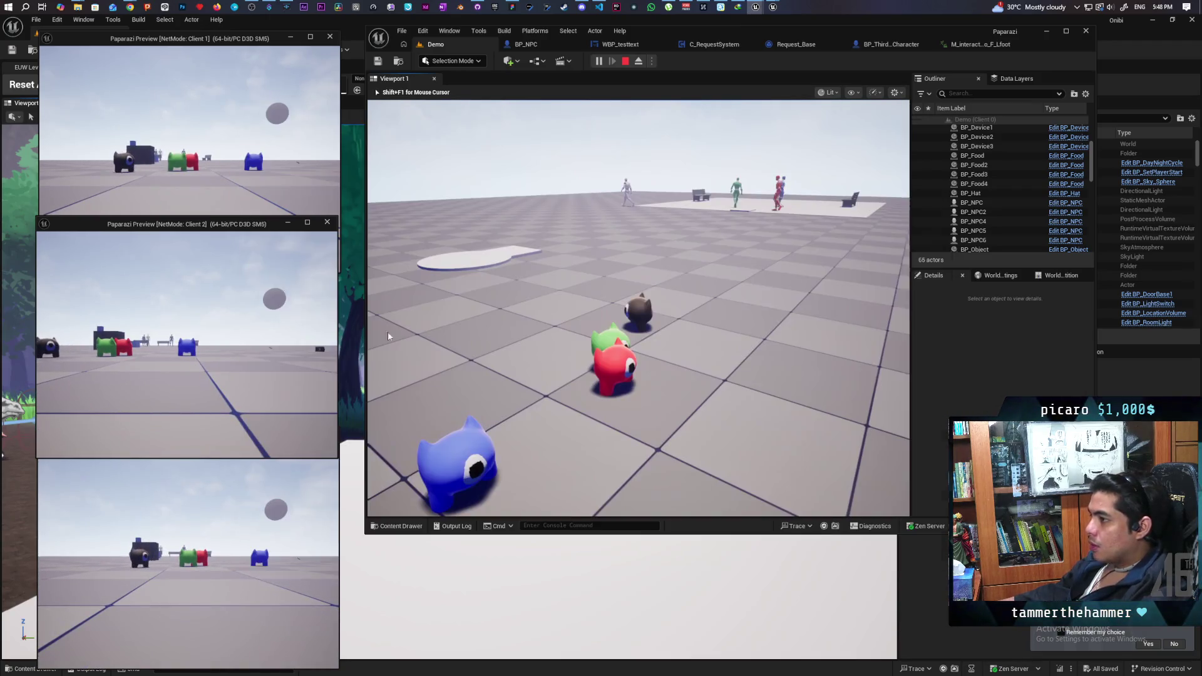
key("alt+Tab")
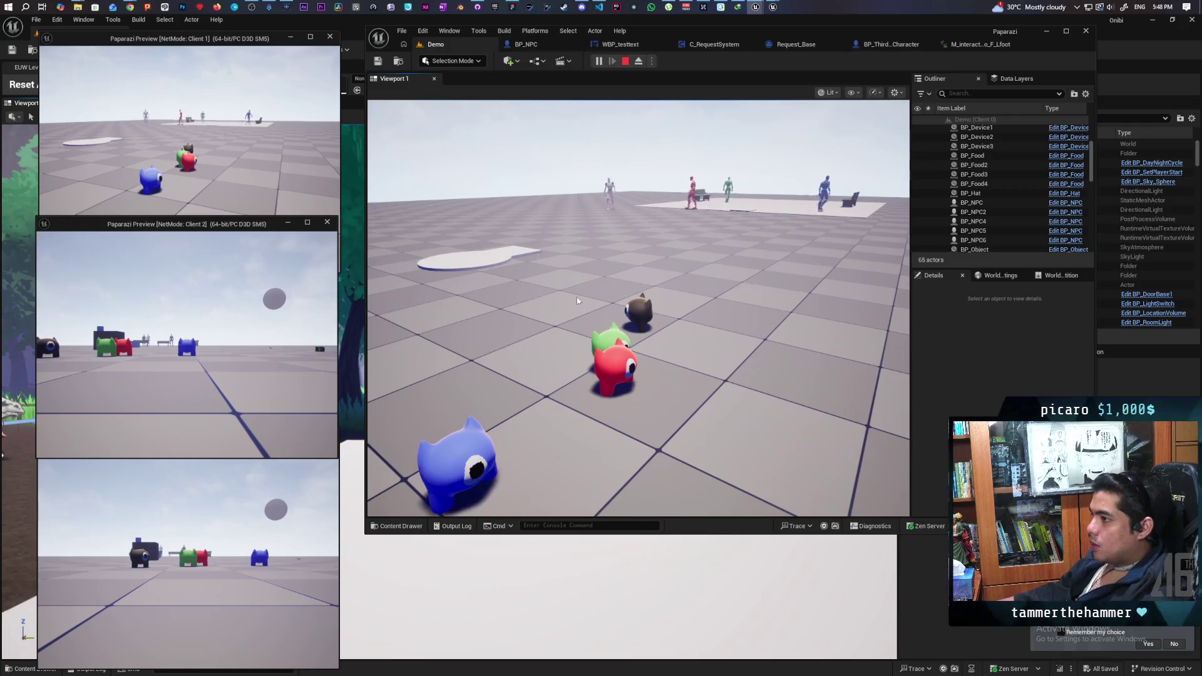
- Walk to the Food spheres, pick one up and carry it onto the NPC's platform
key("w")
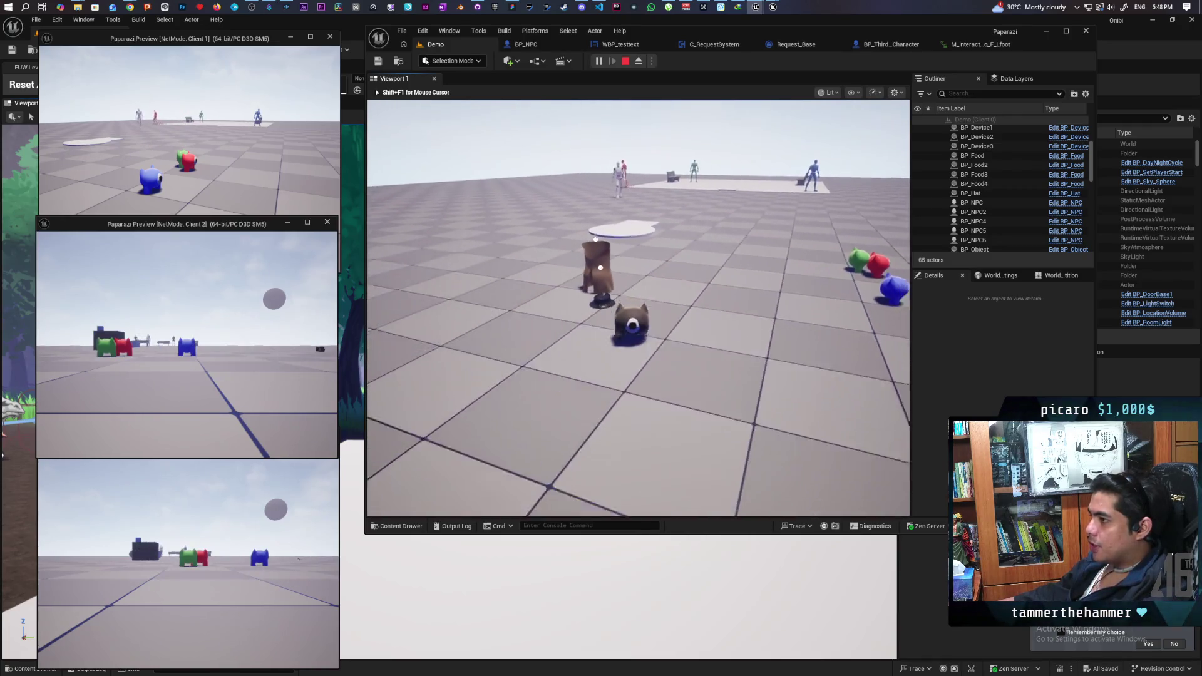
key("w")
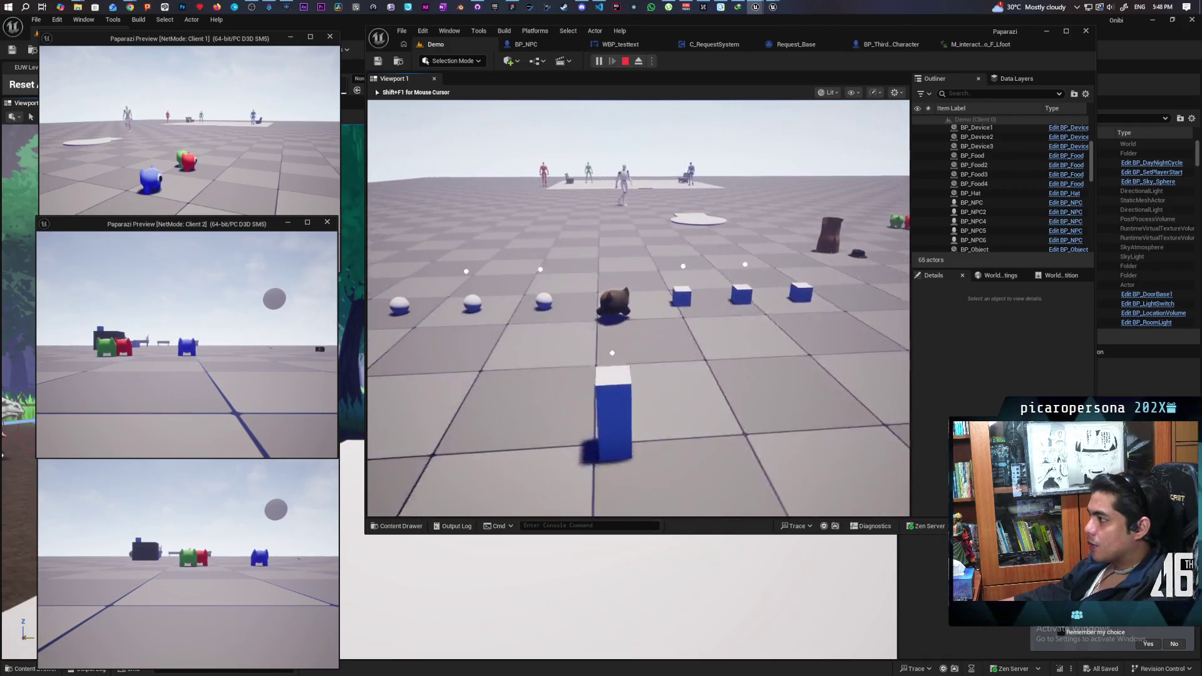
key("f")
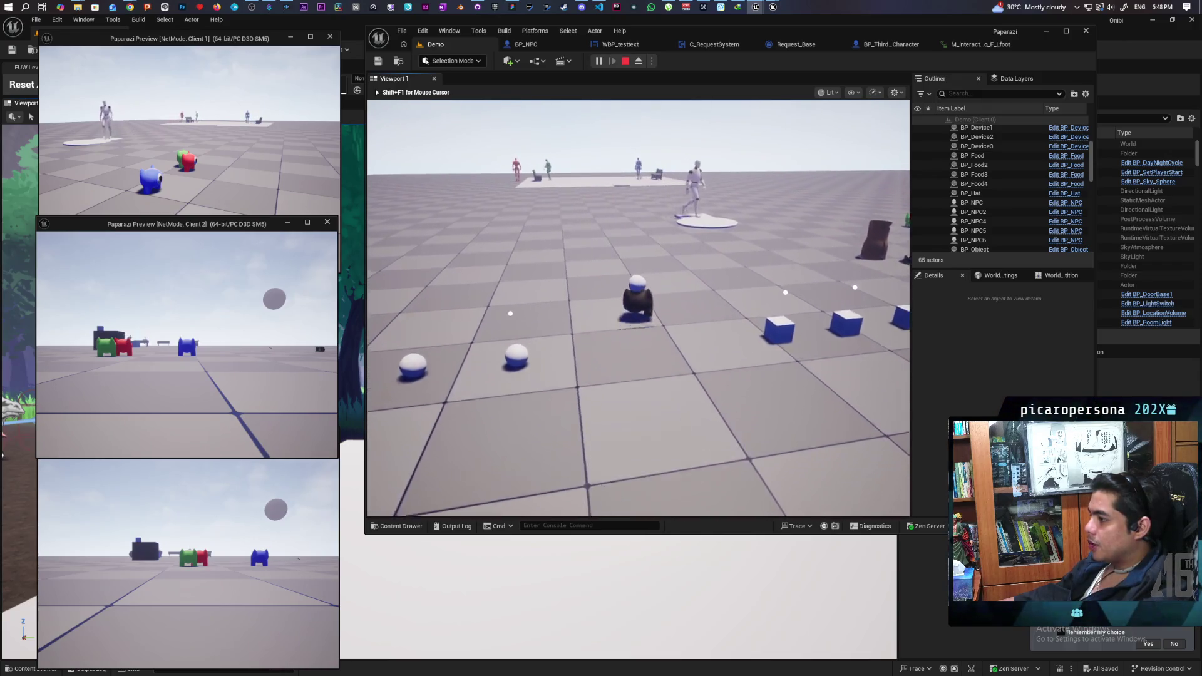
key("w")
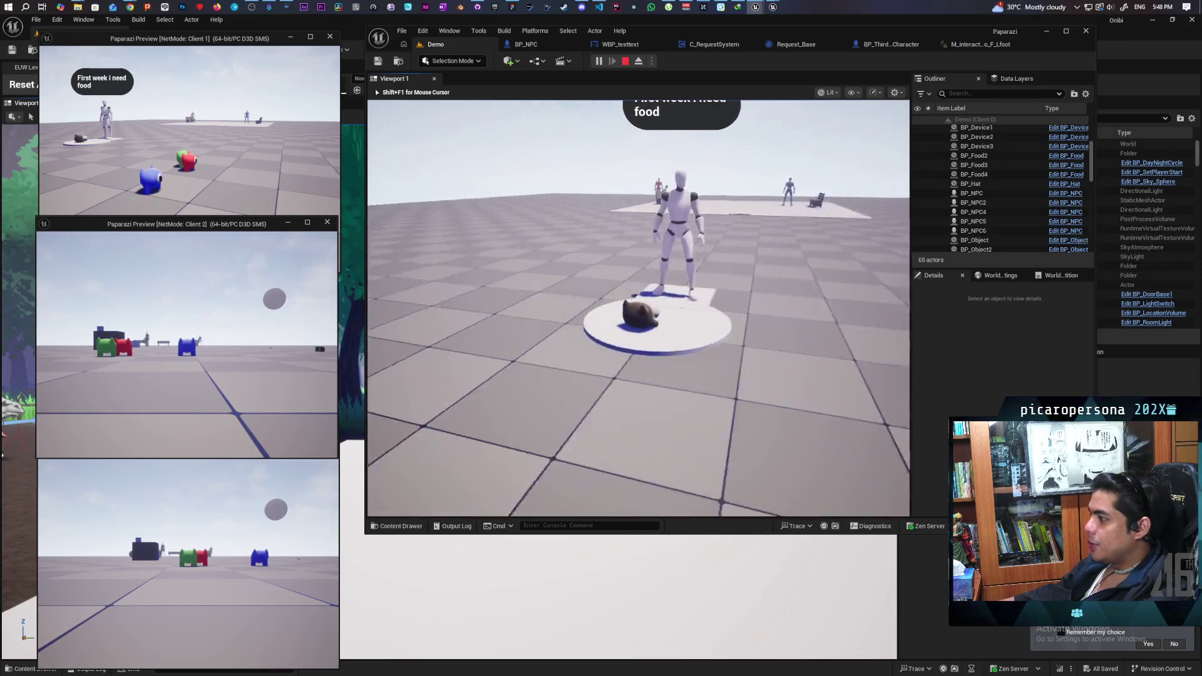
key("w")
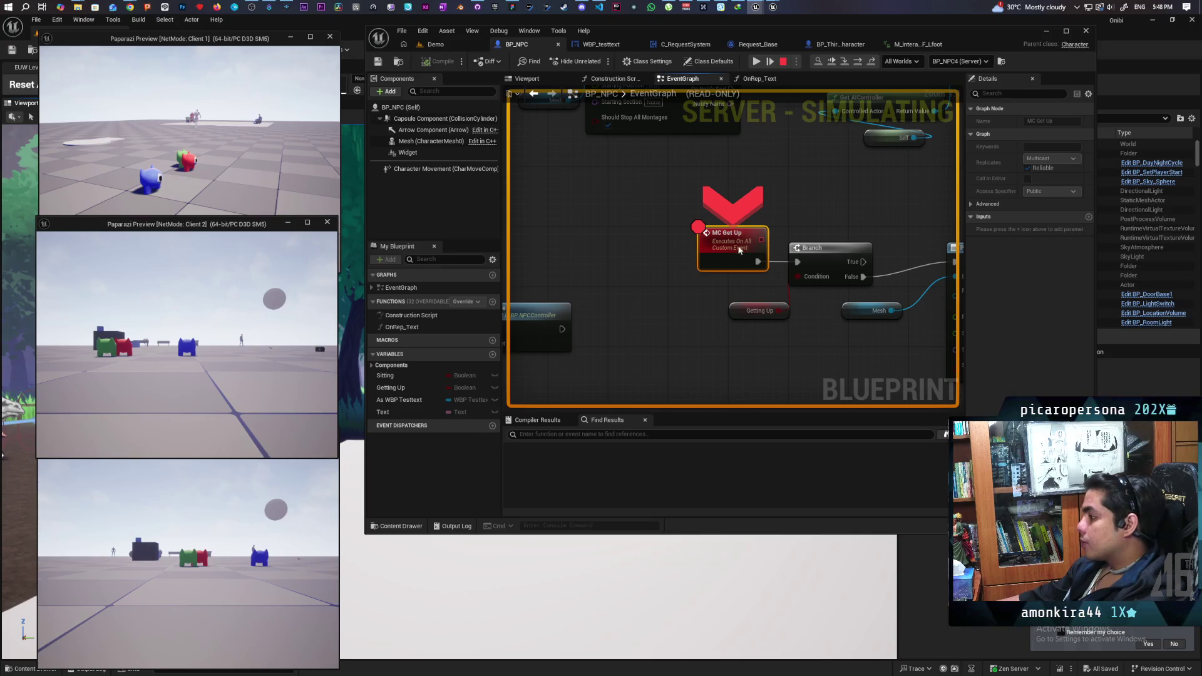
- Step over from the MC Get Up breakpoint to Play Montage, then resume the game
key("F10")
key("F10")
key("F10")
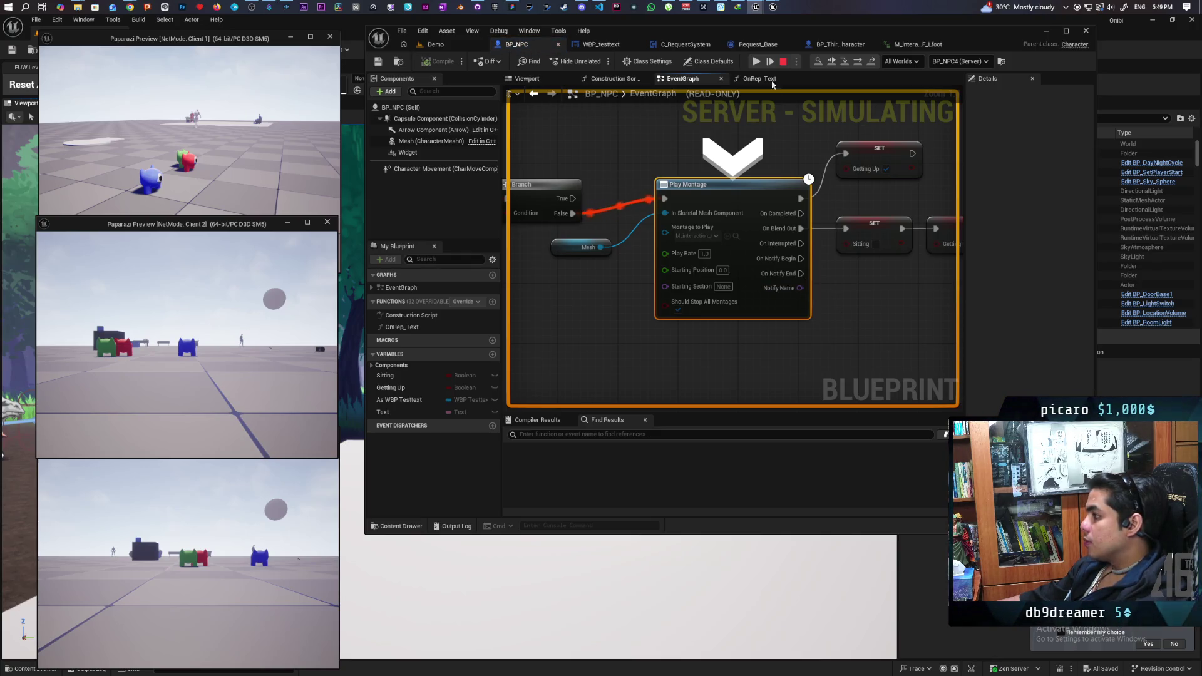
left_click(832, 62)
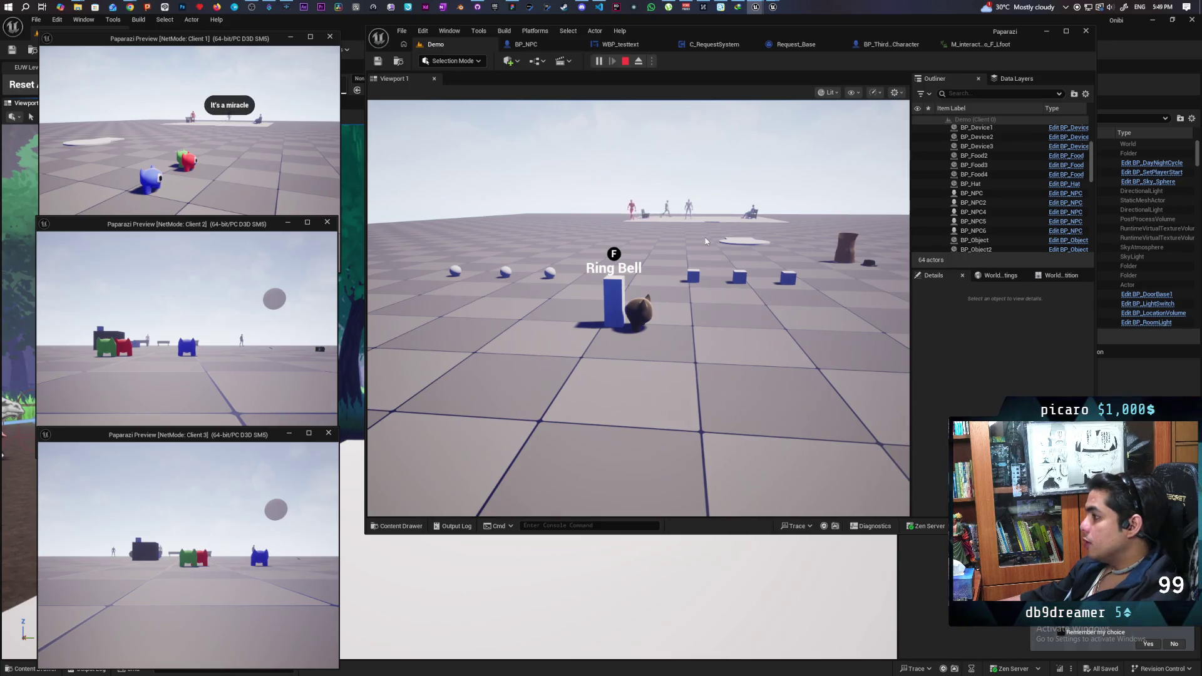
- Pick up a white food sphere and ring the bell at the blue pillar
left_click(663, 291)
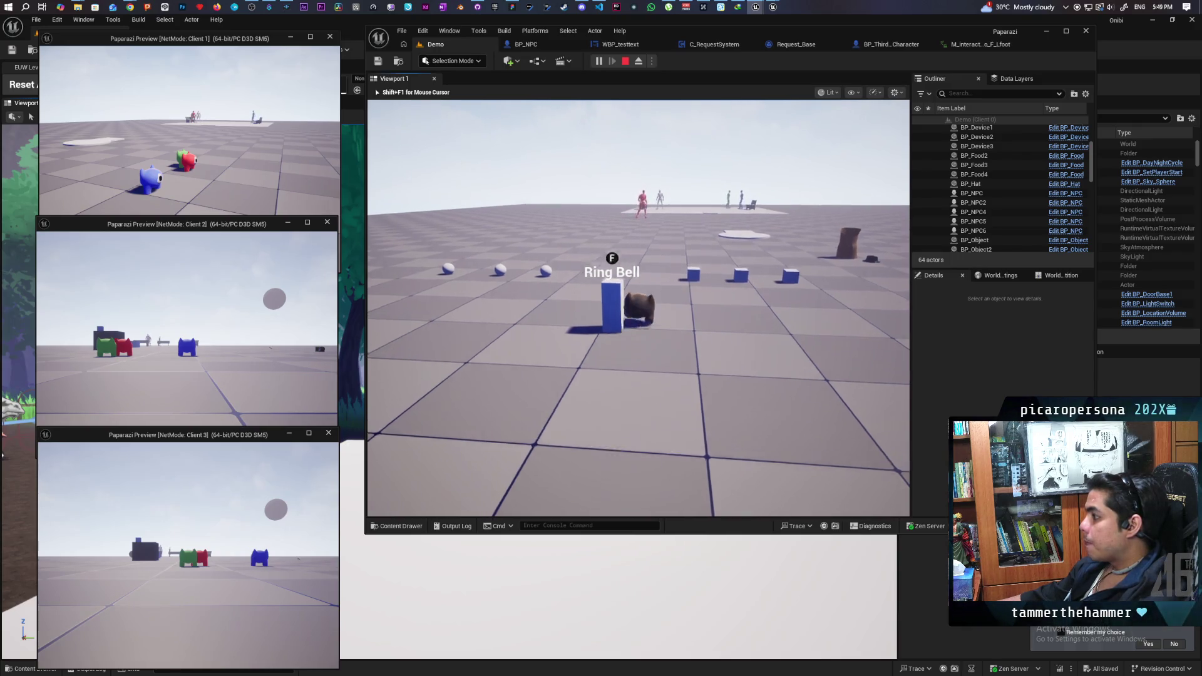
key("w")
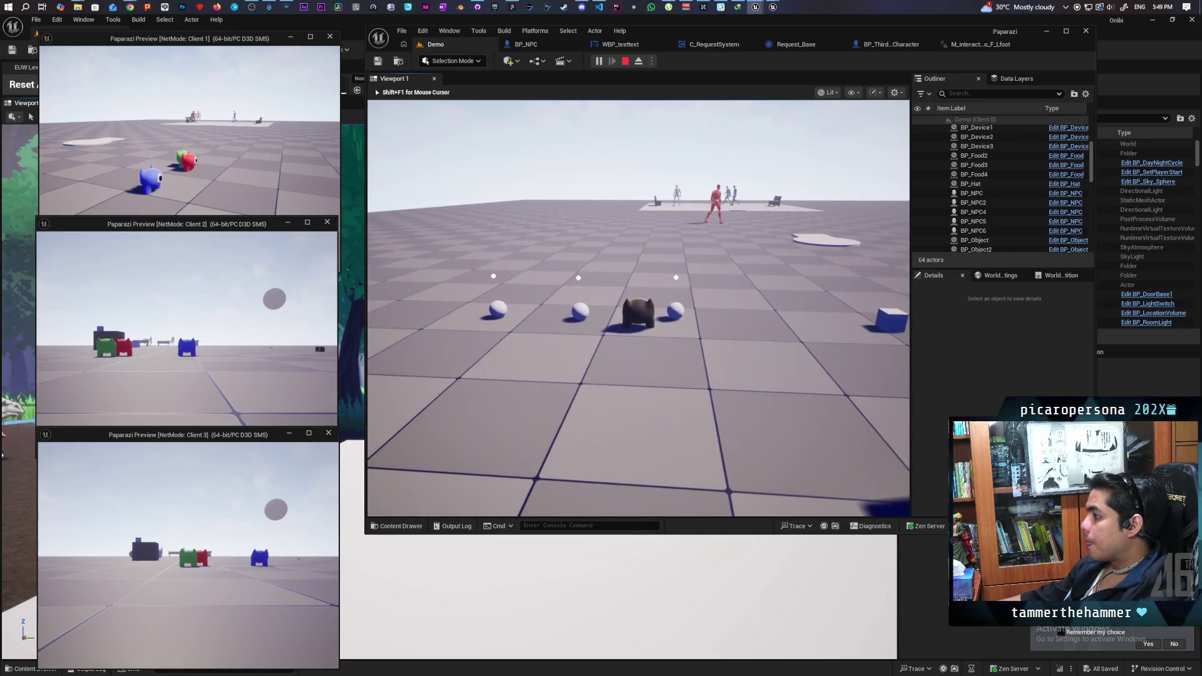
key("e")
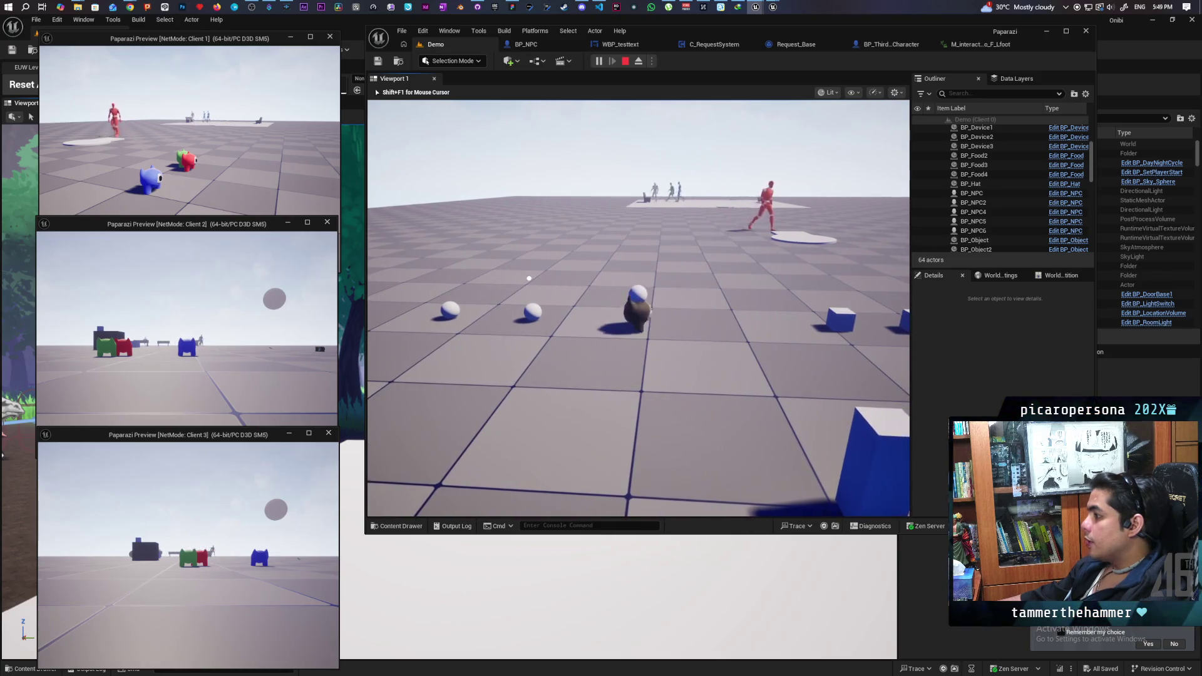
key("w")
key("f")
- Drop the food beside the red NPC, then ring the bell to complete the request
key("w")
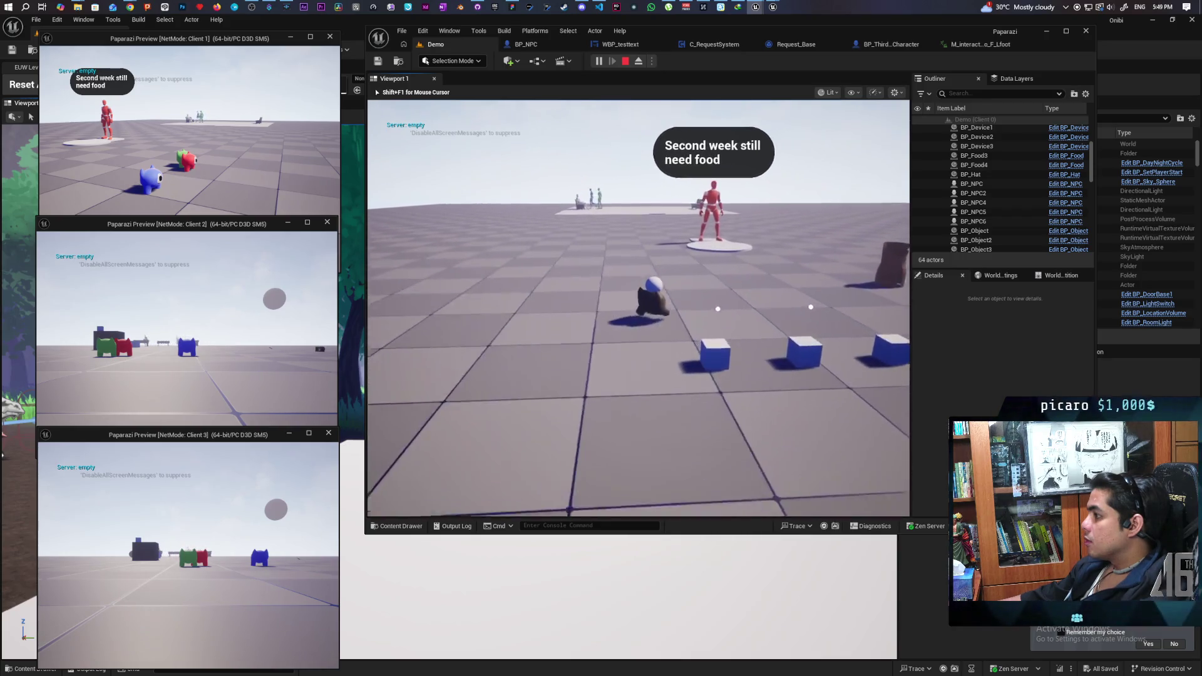
key("w")
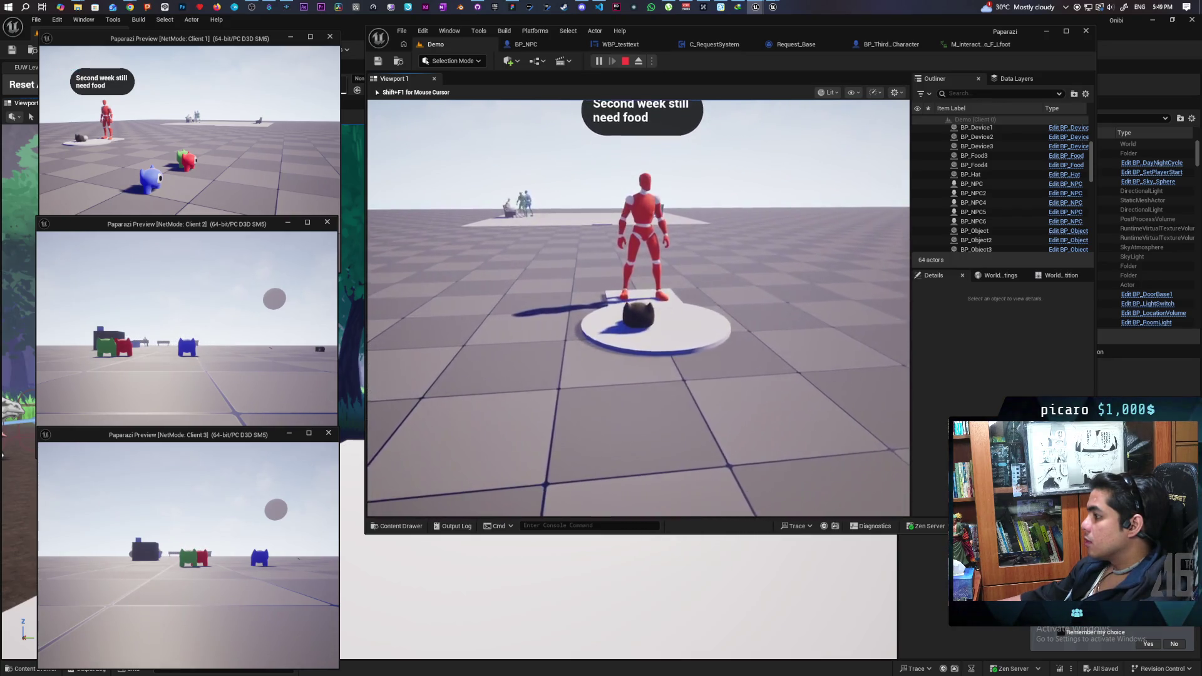
key("e")
key("w")
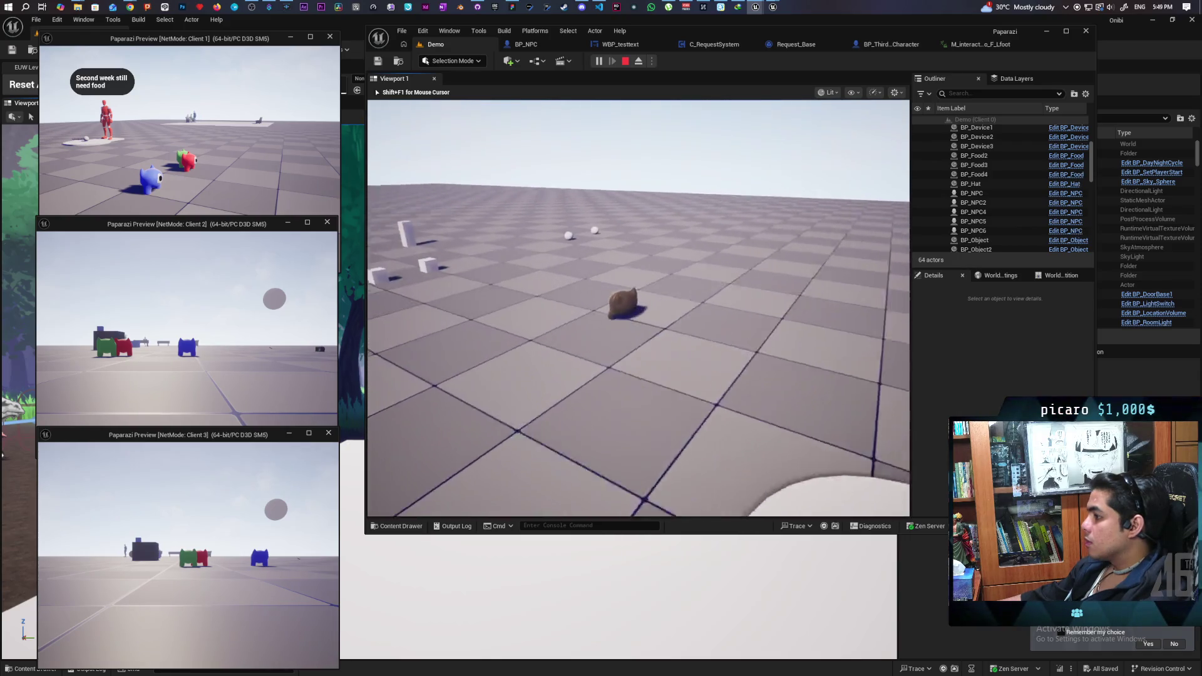
key("w")
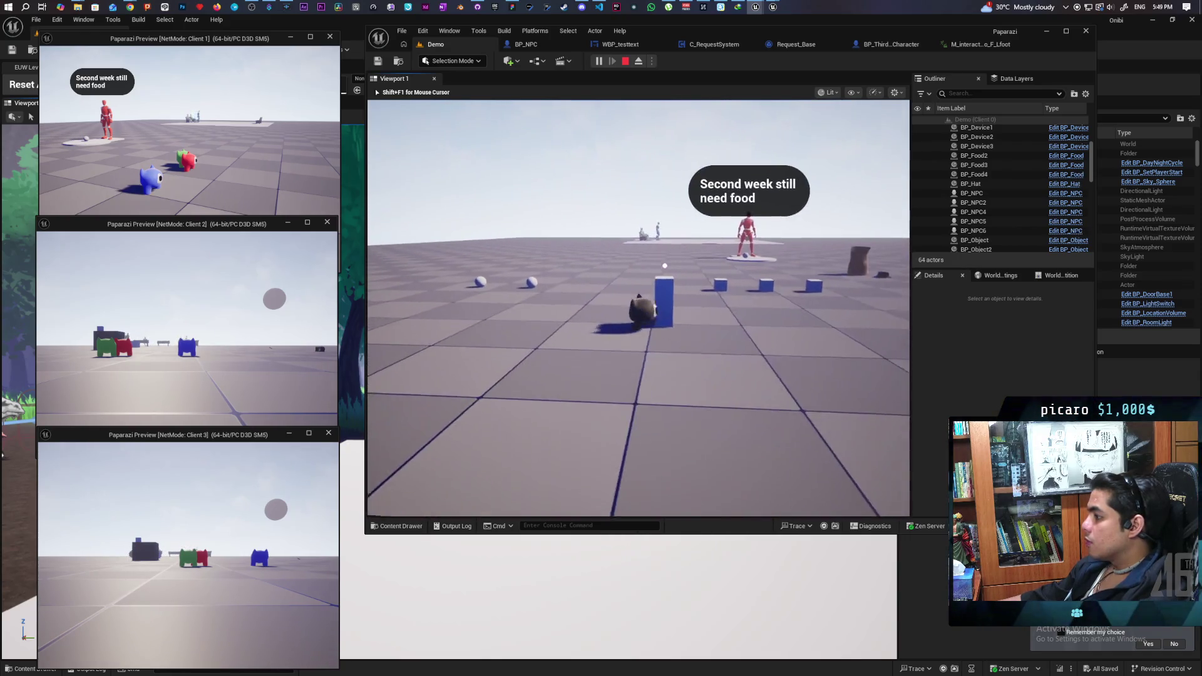
key("f")
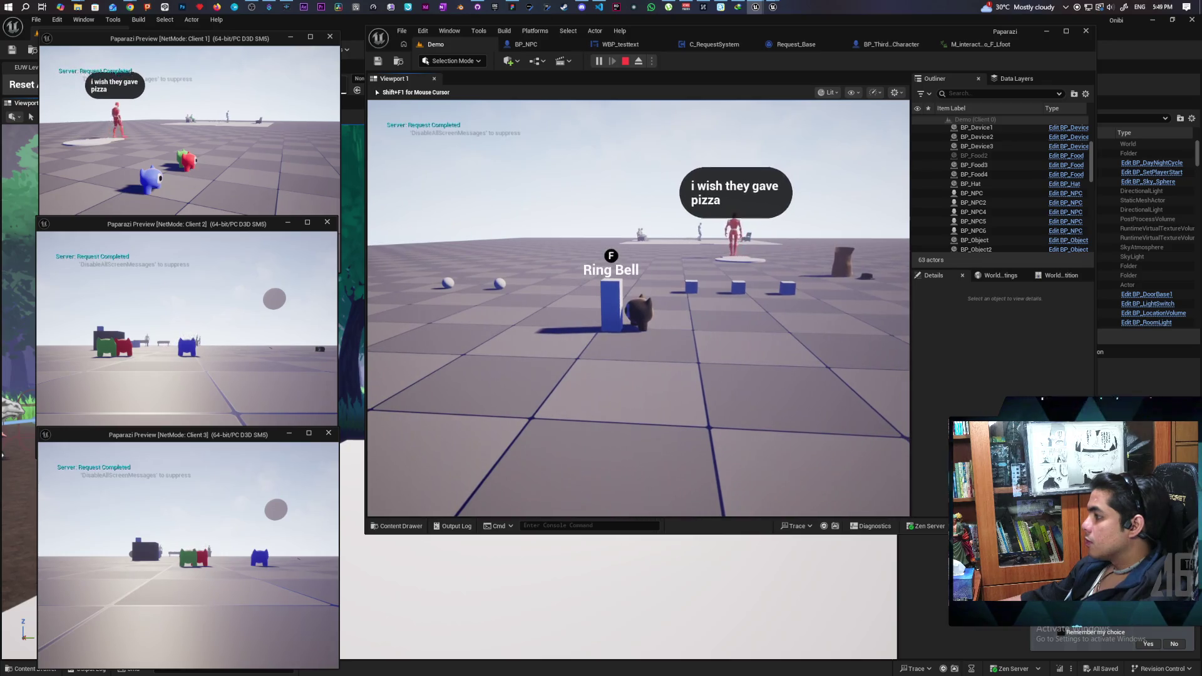
- Walk over to watch the NPC sit on the bench, then stop the play session
key("w")
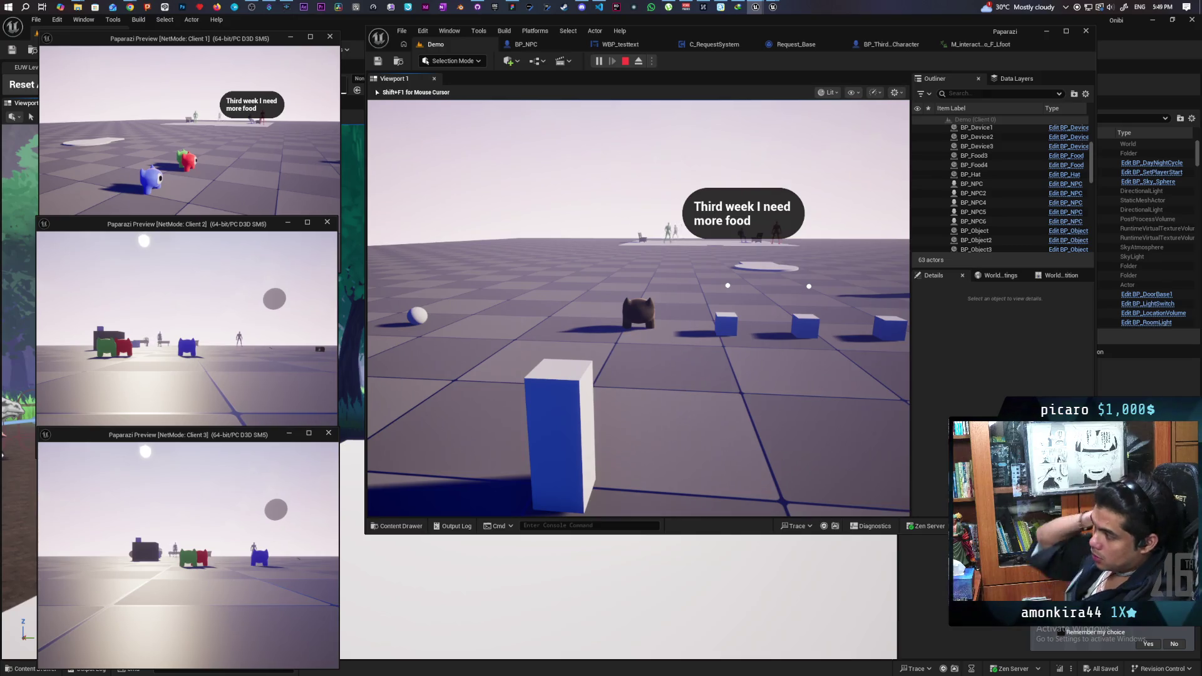
key("w")
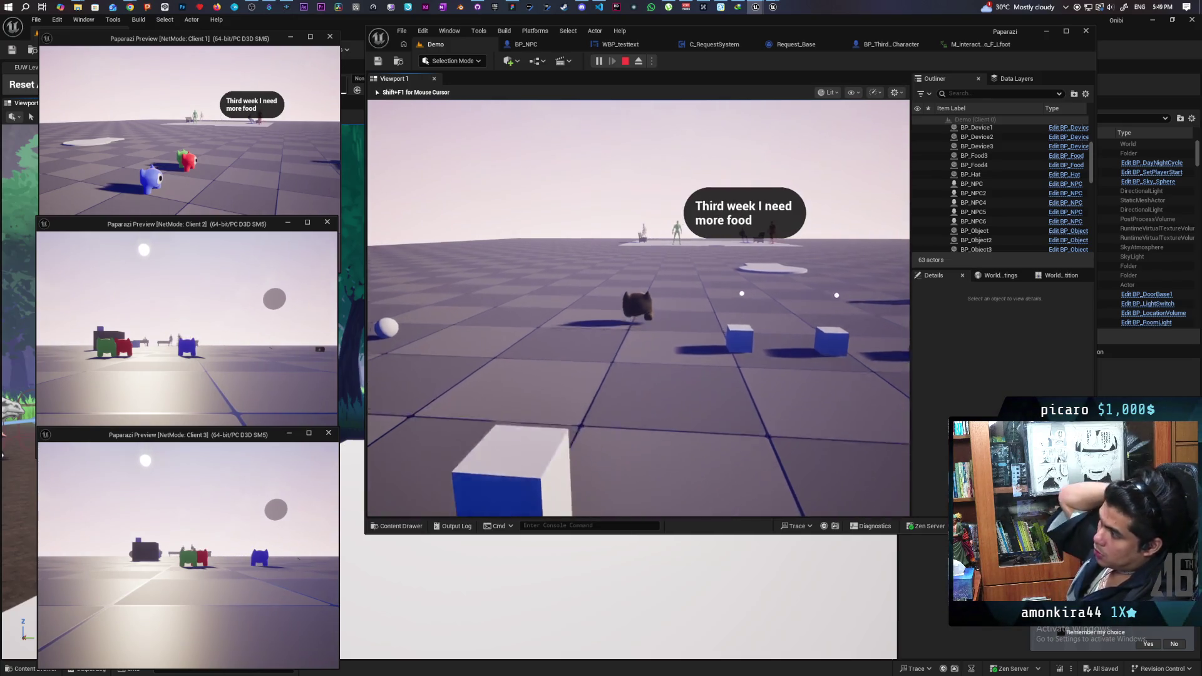
key("w")
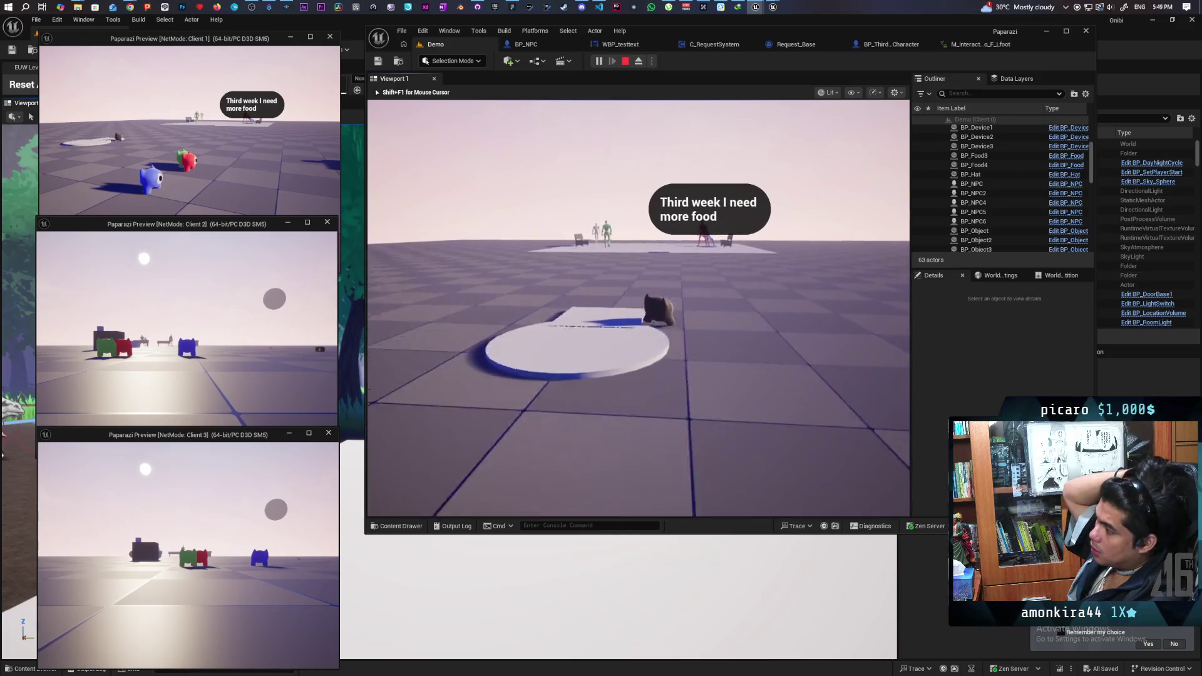
key("w")
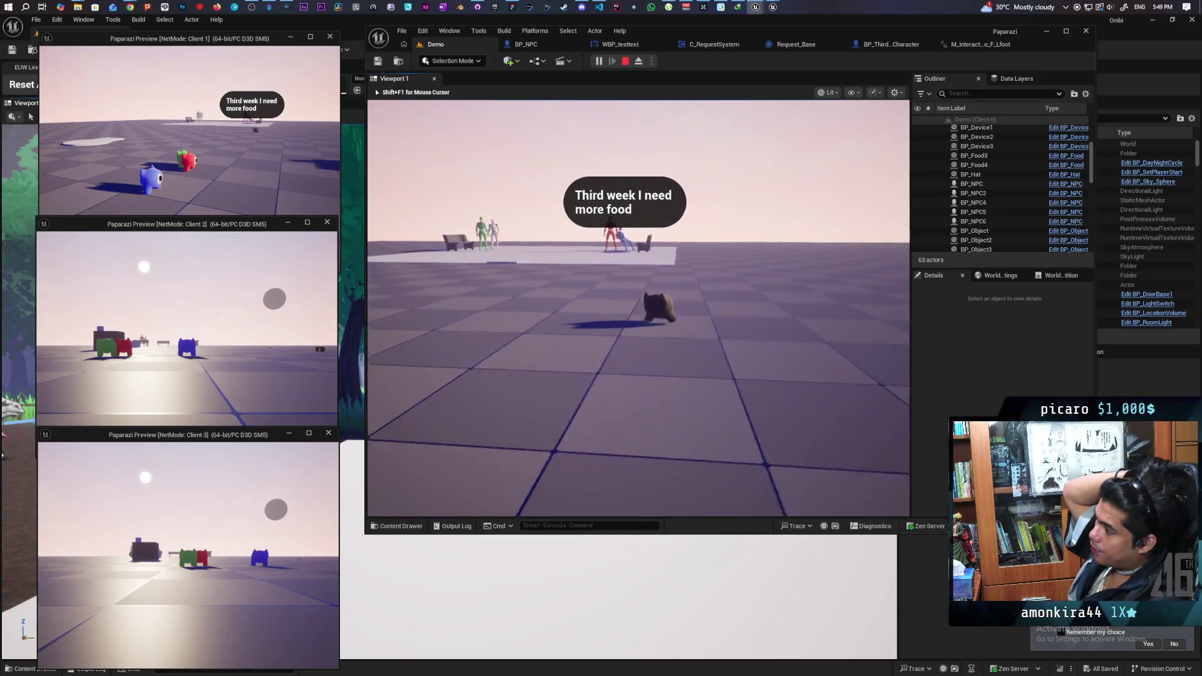
key("w")
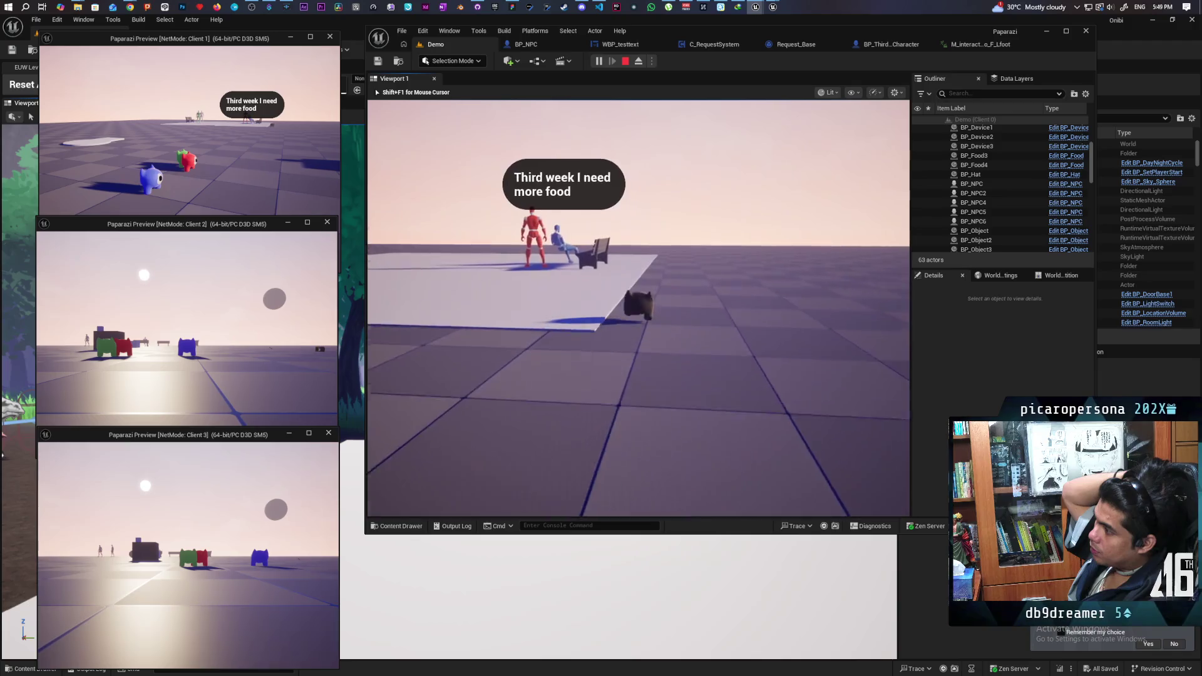
key("w")
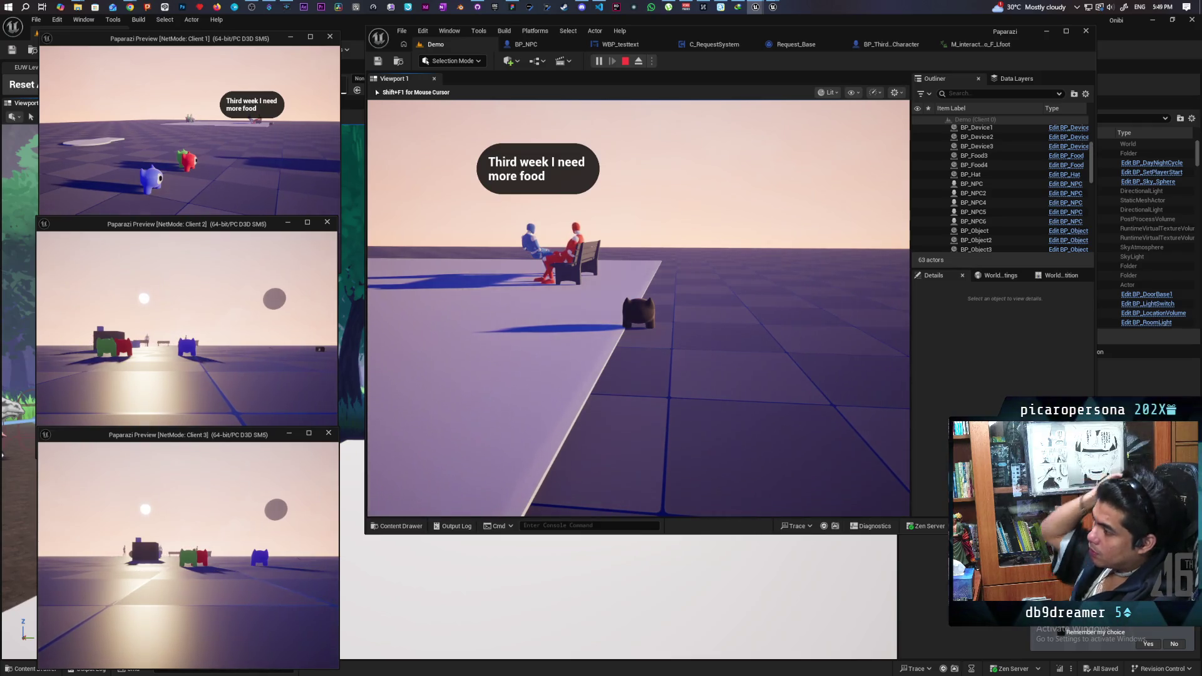
key("Escape")
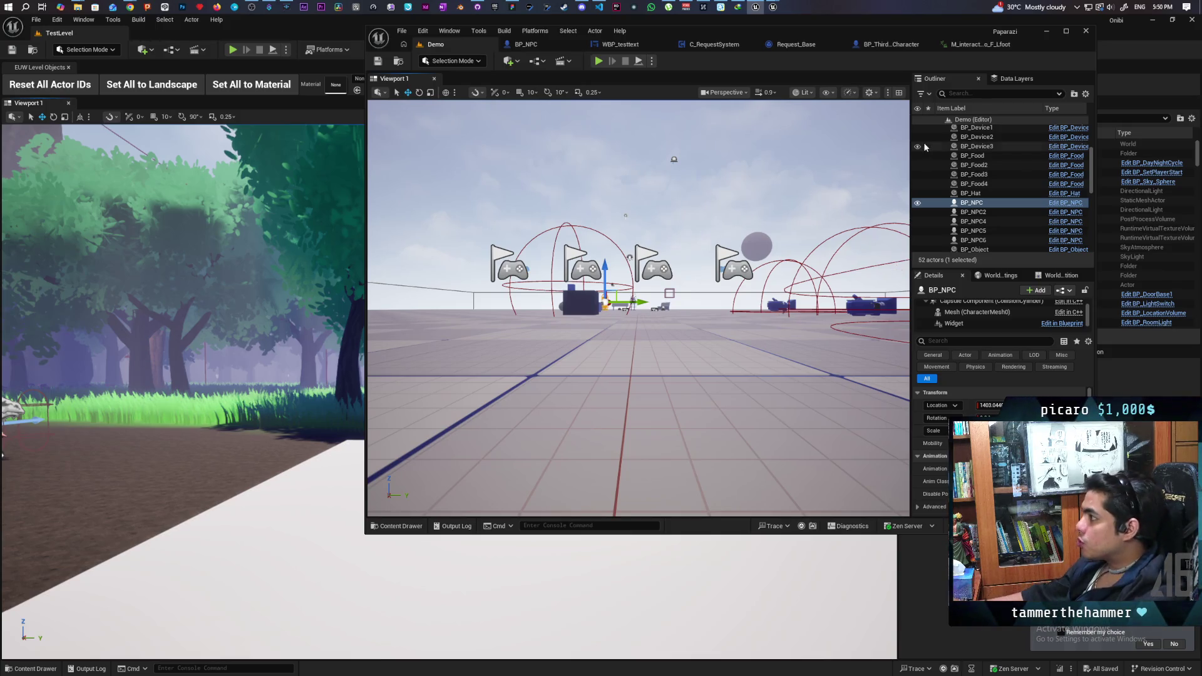
- Open BP_NPC's EventGraph and look over the MC Get Up and MC Sit node chains
left_click(552, 45)
scroll(628, 227, "down", 7)
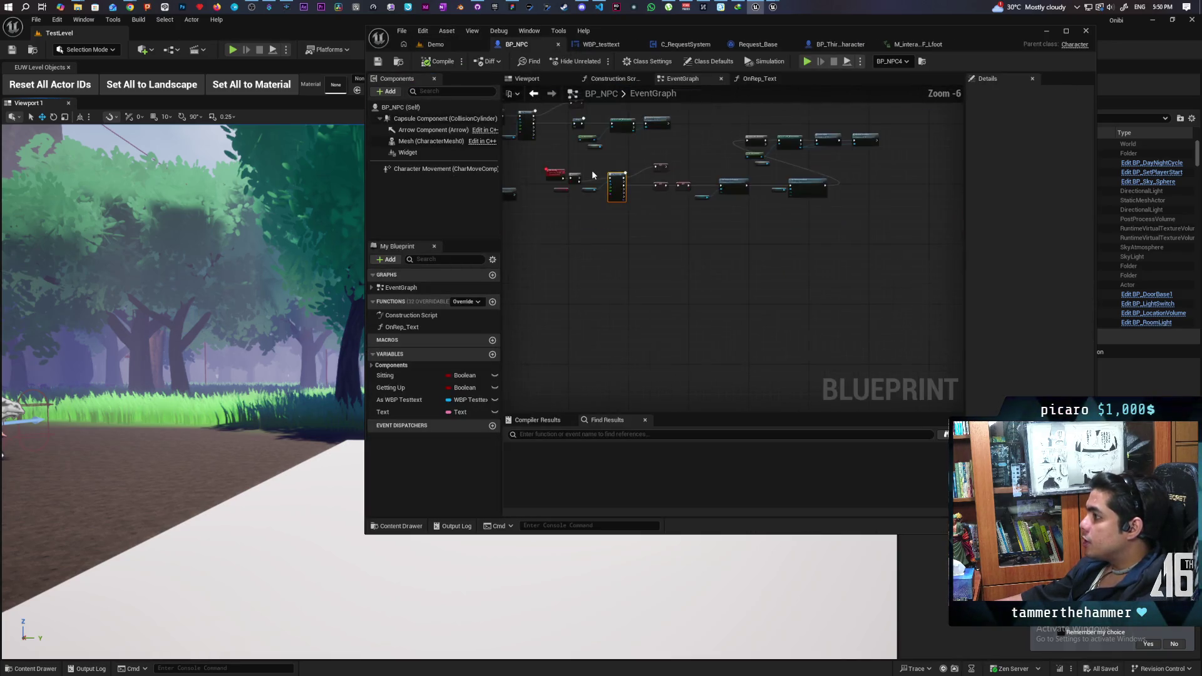
scroll(721, 327, "up", 6)
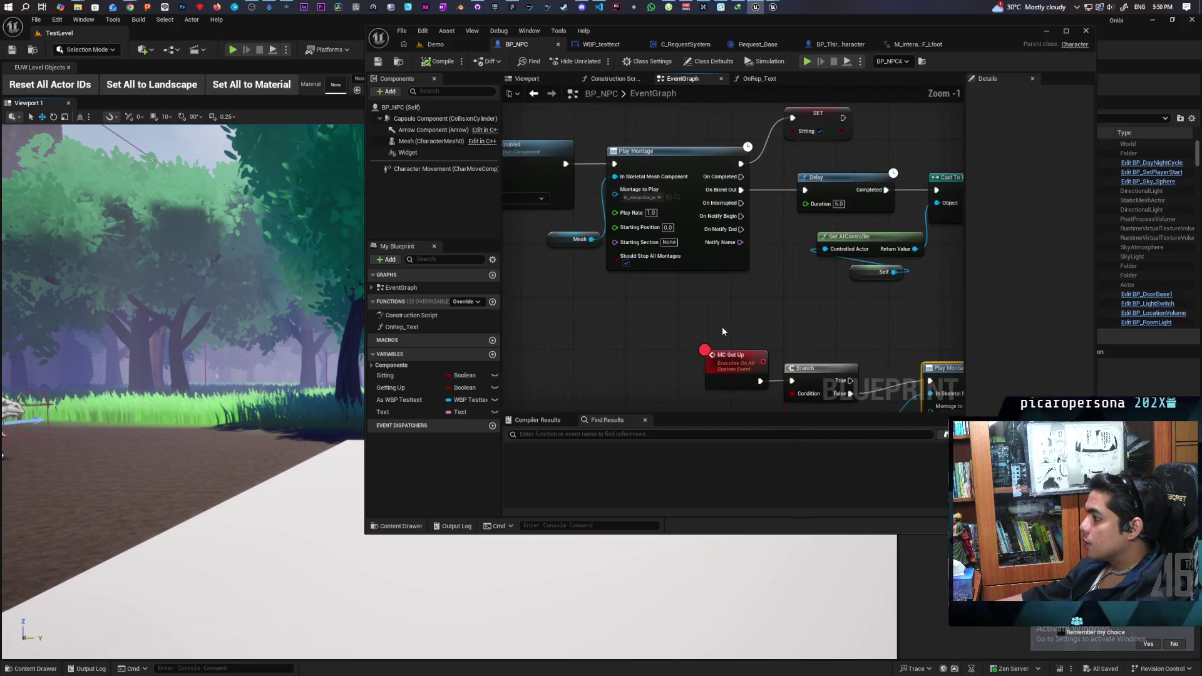
left_click(745, 326)
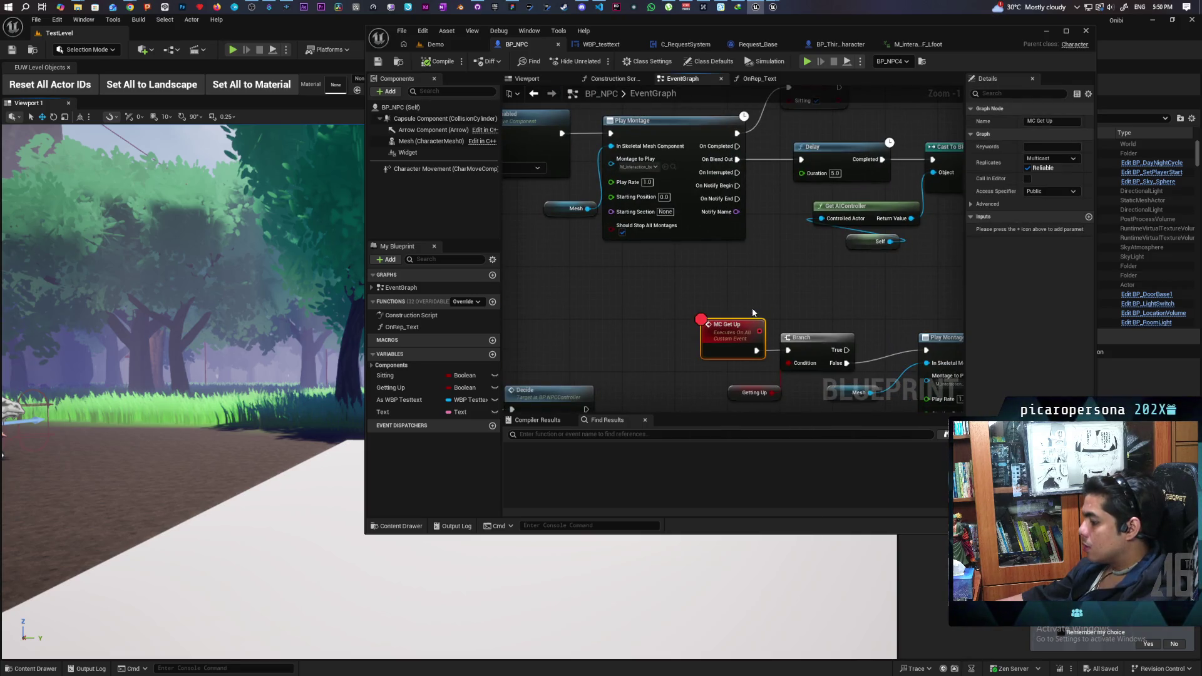
scroll(753, 312, "down", 4)
scroll(644, 340, "up", 3)
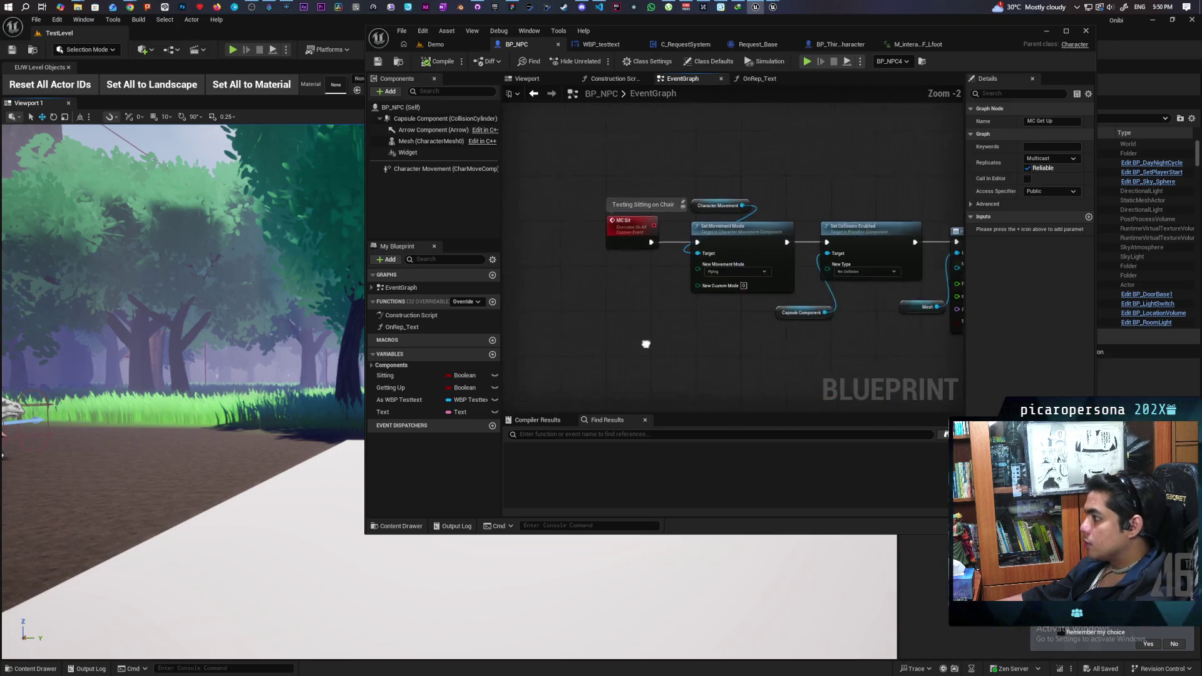
left_click_drag(597, 348, 569, 241)
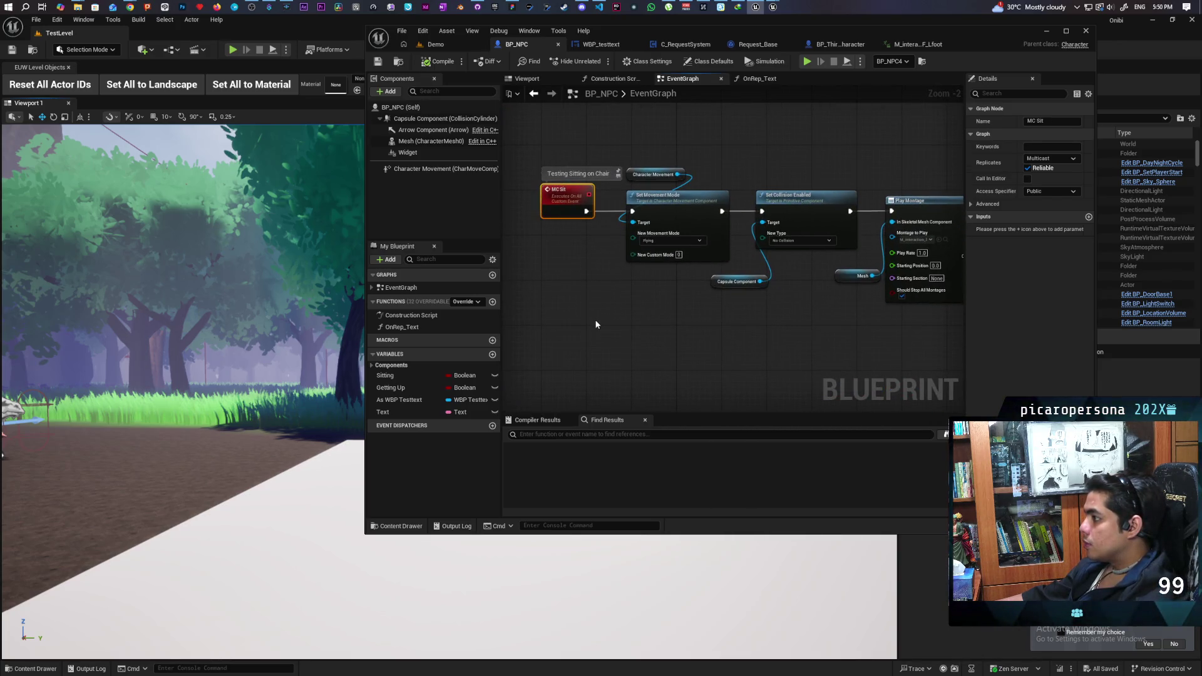
scroll(596, 324, "down", 3)
scroll(639, 343, "up", 2)
mouse_move(639, 344)
left_mouse_down()
mouse_move(577, 295)
mouse_move(816, 273)
mouse_move(737, 294)
mouse_move(551, 267)
mouse_move(720, 269)
mouse_move(716, 308)
mouse_move(708, 323)
mouse_move(541, 338)
left_mouse_up()
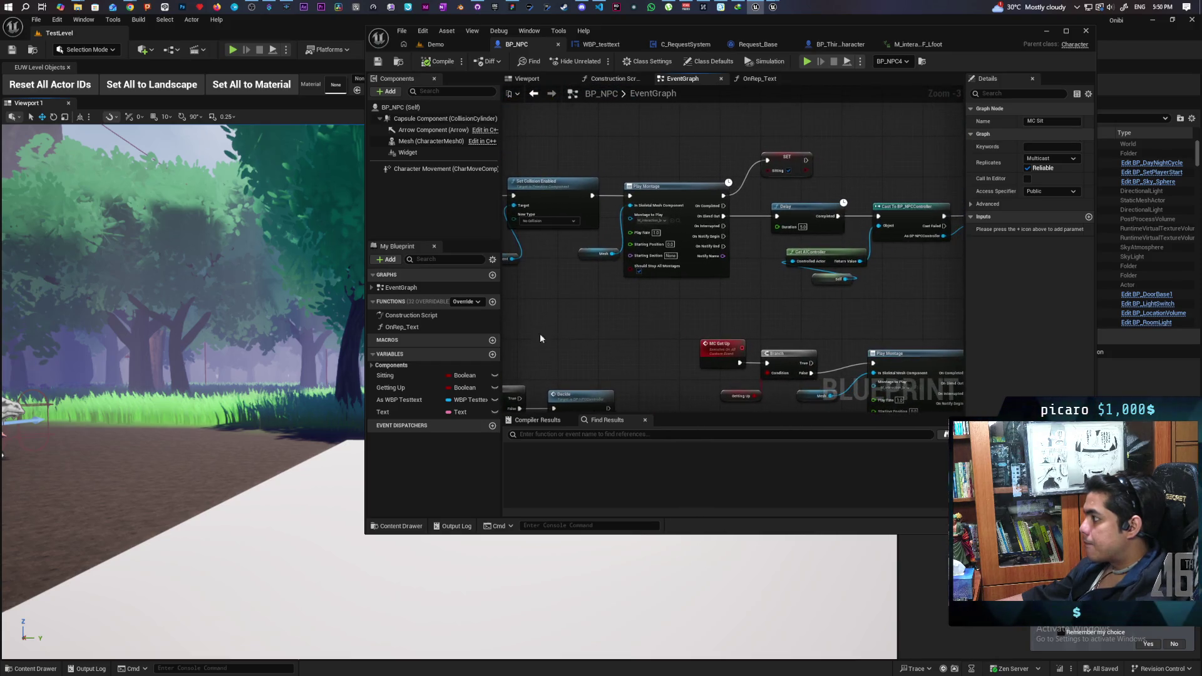
mouse_move(784, 321)
left_mouse_down()
mouse_move(687, 334)
mouse_move(851, 346)
mouse_move(789, 351)
mouse_move(789, 316)
mouse_move(885, 302)
mouse_move(775, 314)
mouse_move(657, 302)
mouse_move(885, 362)
left_mouse_up()
scroll(885, 302, "down", 1)
- Move the MC Sit event node further left of Set Movement Mode and save BP_NPC
left_click_drag(641, 279, 750, 311)
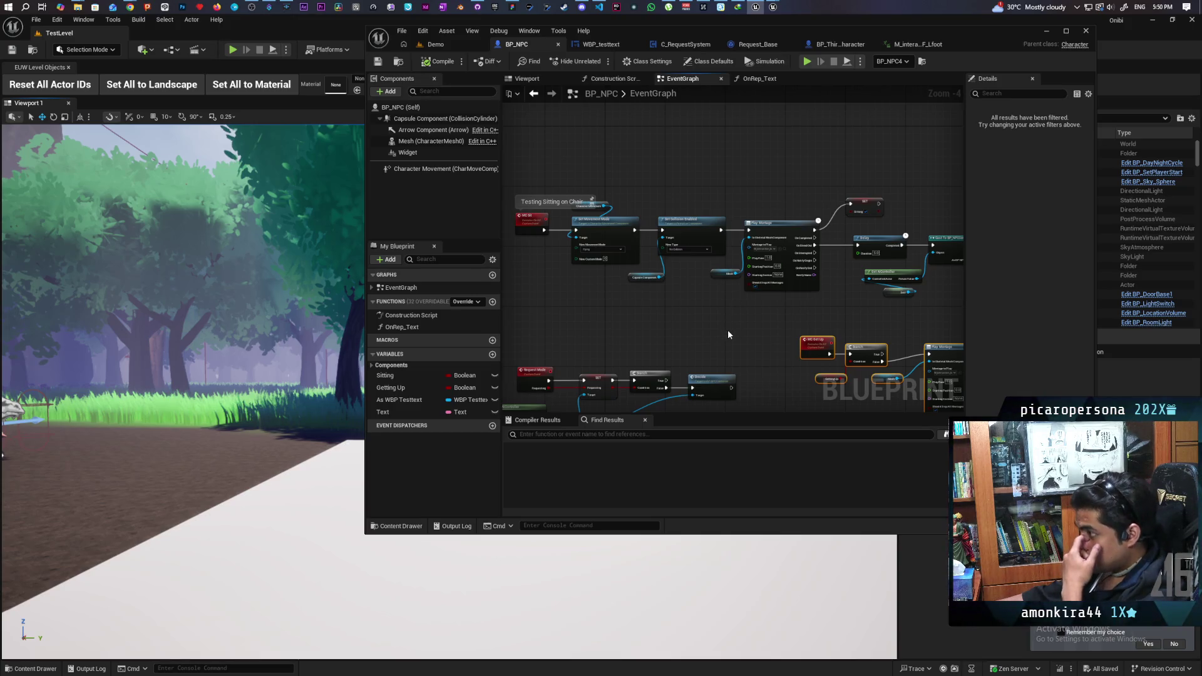
left_click_drag(731, 333, 649, 268)
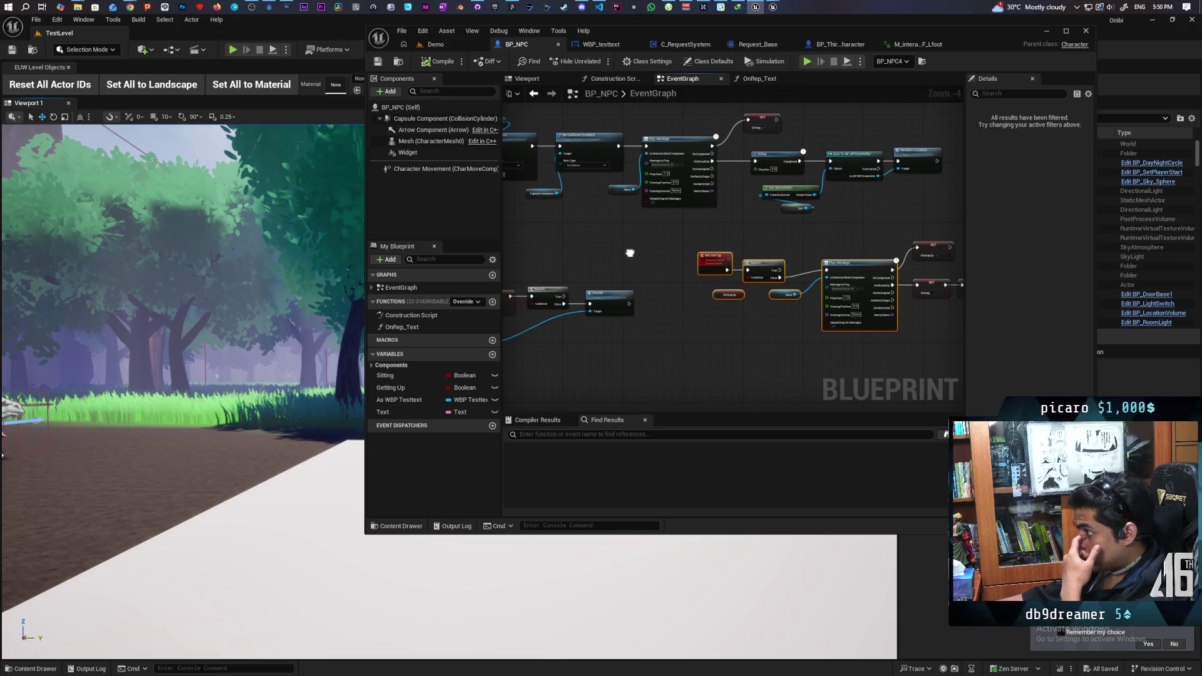
scroll(722, 325, "up", 1)
mouse_move(722, 325)
left_mouse_down()
mouse_move(557, 345)
mouse_move(670, 349)
mouse_move(536, 341)
left_mouse_up()
scroll(789, 344, "down", 1)
mouse_move(789, 344)
left_mouse_down()
mouse_move(681, 345)
mouse_move(859, 341)
mouse_move(815, 288)
mouse_move(665, 396)
left_mouse_up()
scroll(640, 349, "up", 3)
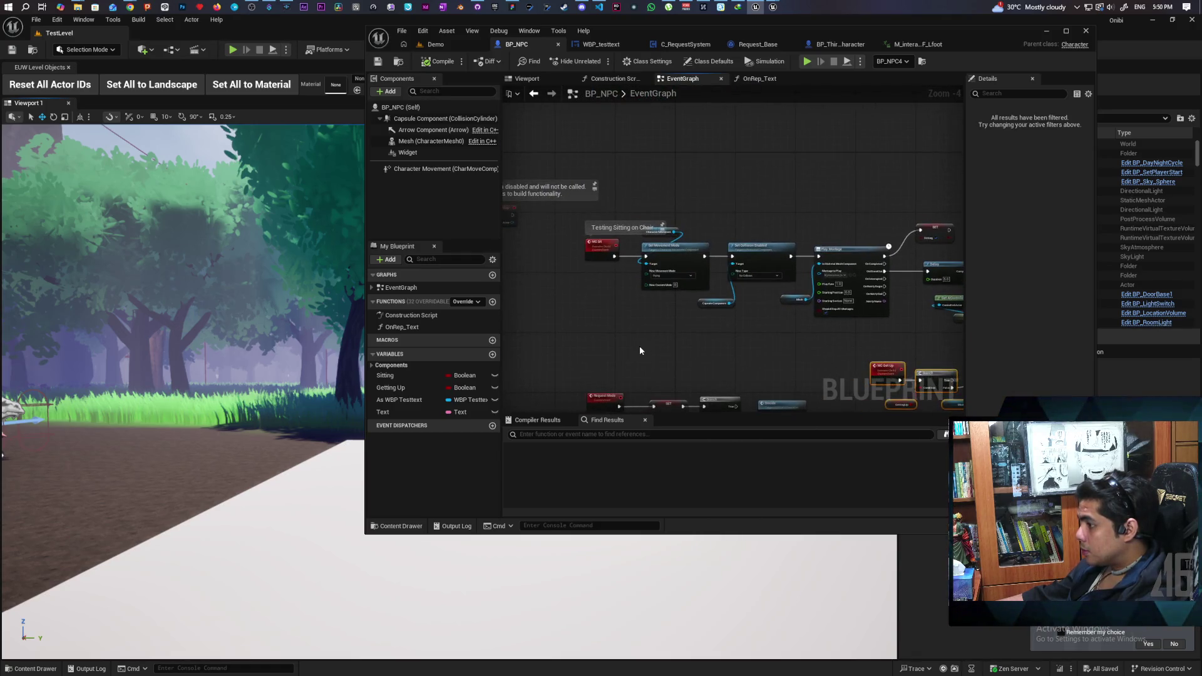
scroll(640, 345, "up", 1)
left_click_drag(640, 345, 693, 321)
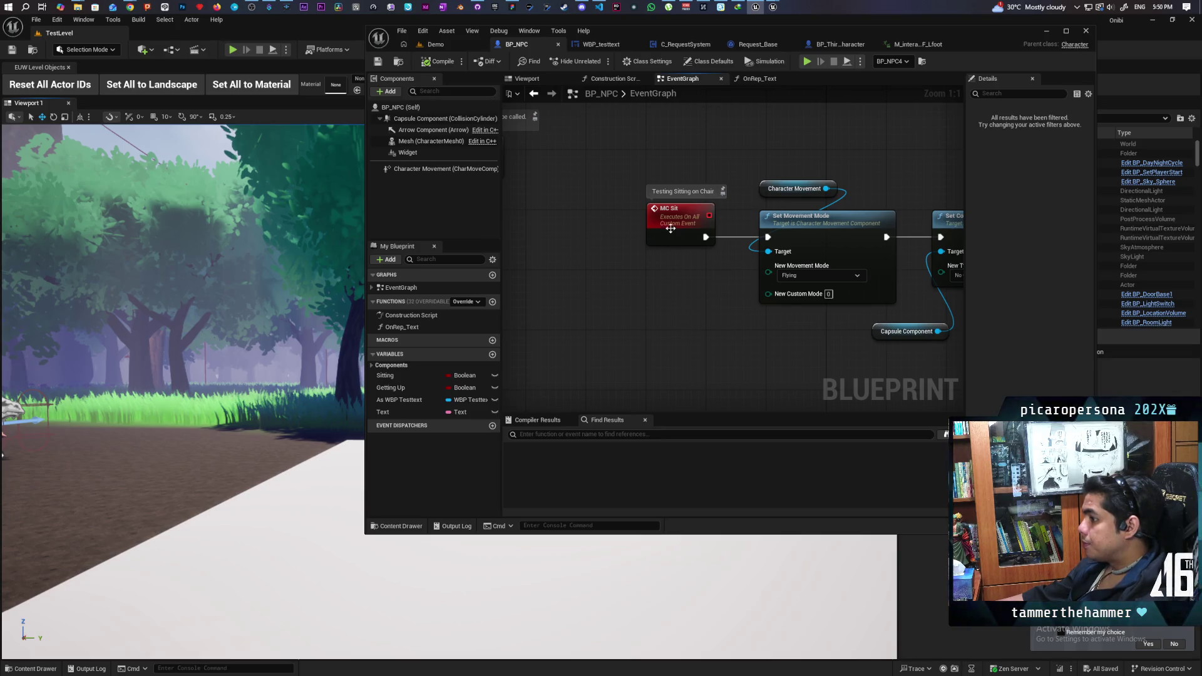
left_click_drag(645, 229, 547, 229)
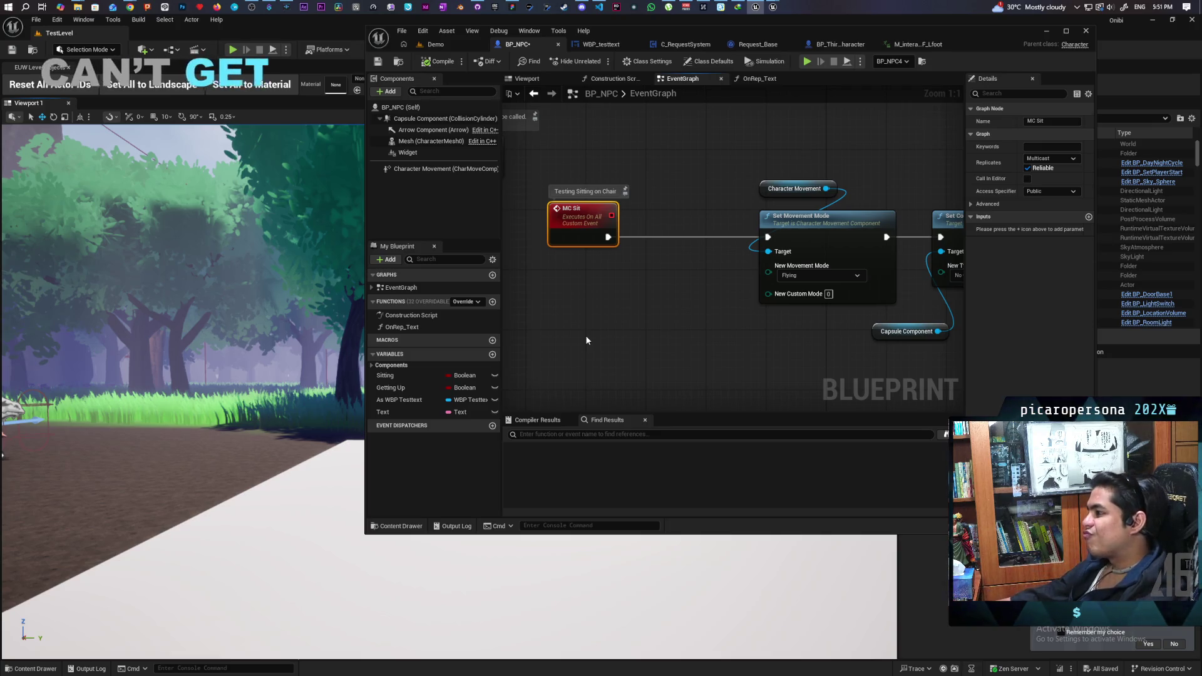
key("ctrl+s")
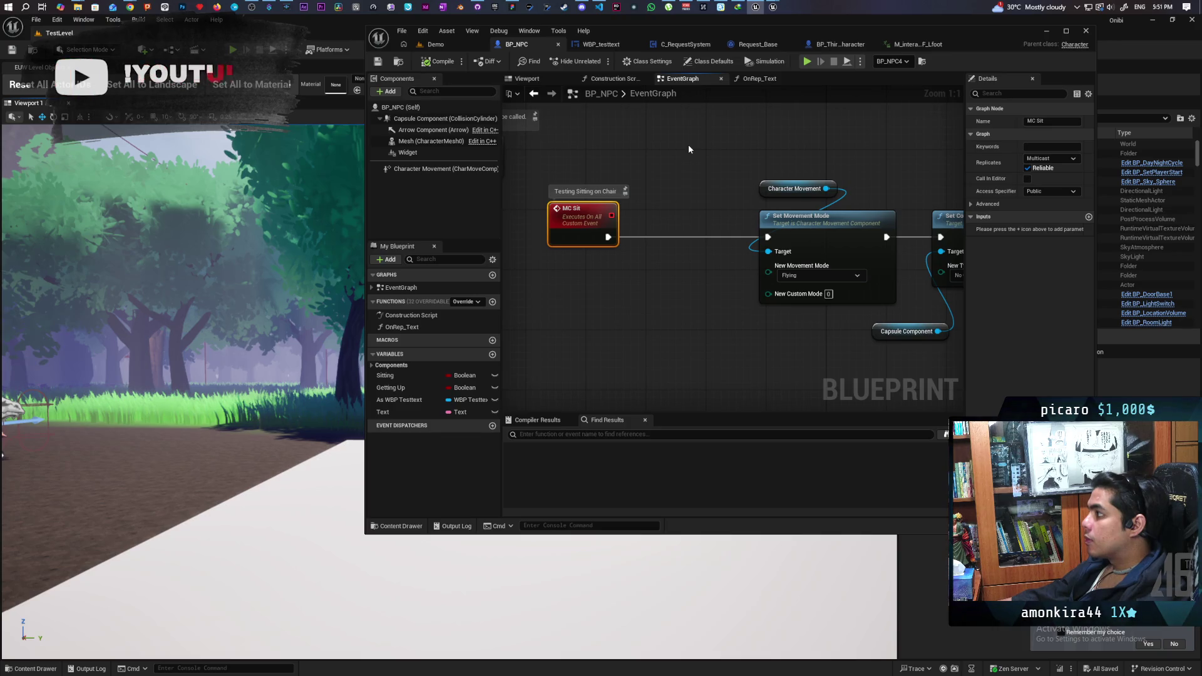
- Find all blueprint references to MC Sit and open BP_NPCController at its MC Sit call
right_click(583, 229)
mouse_move(626, 326)
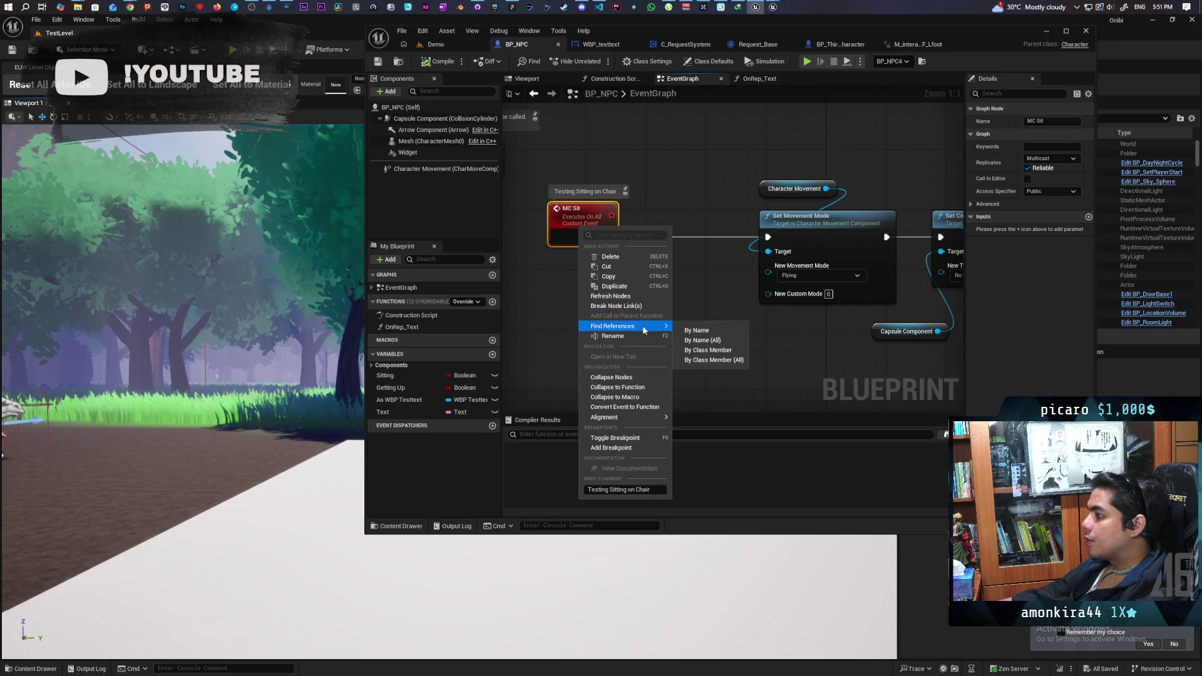
left_click(725, 361)
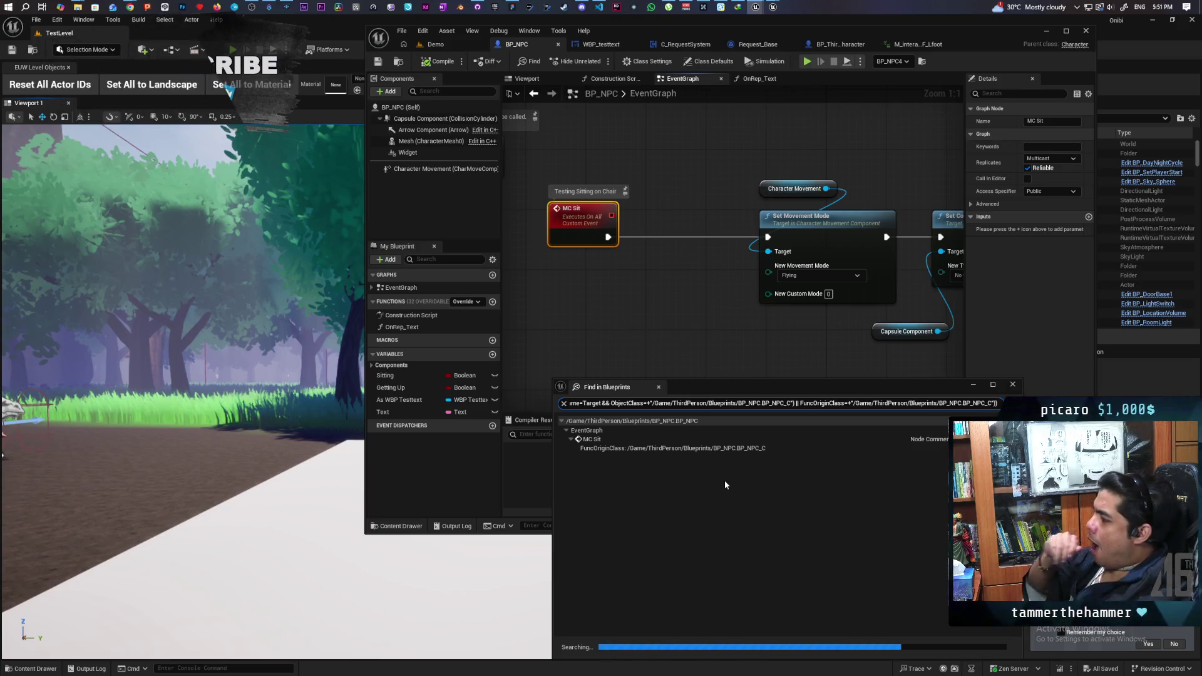
left_click(598, 478)
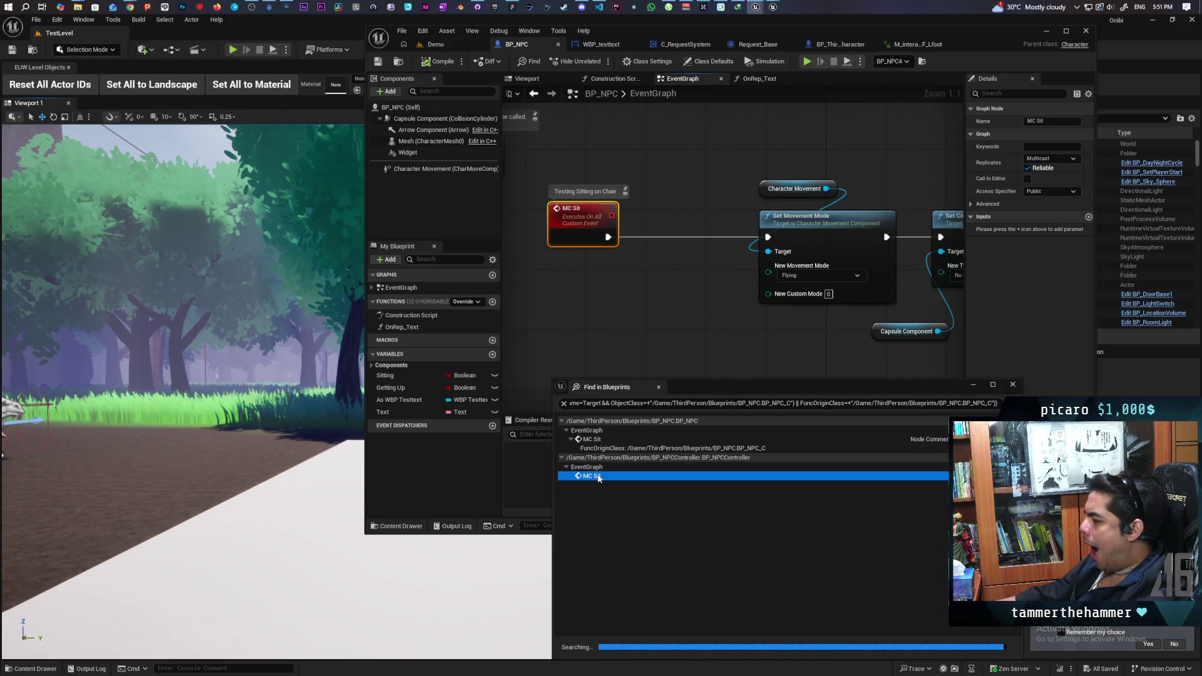
double_click(598, 477)
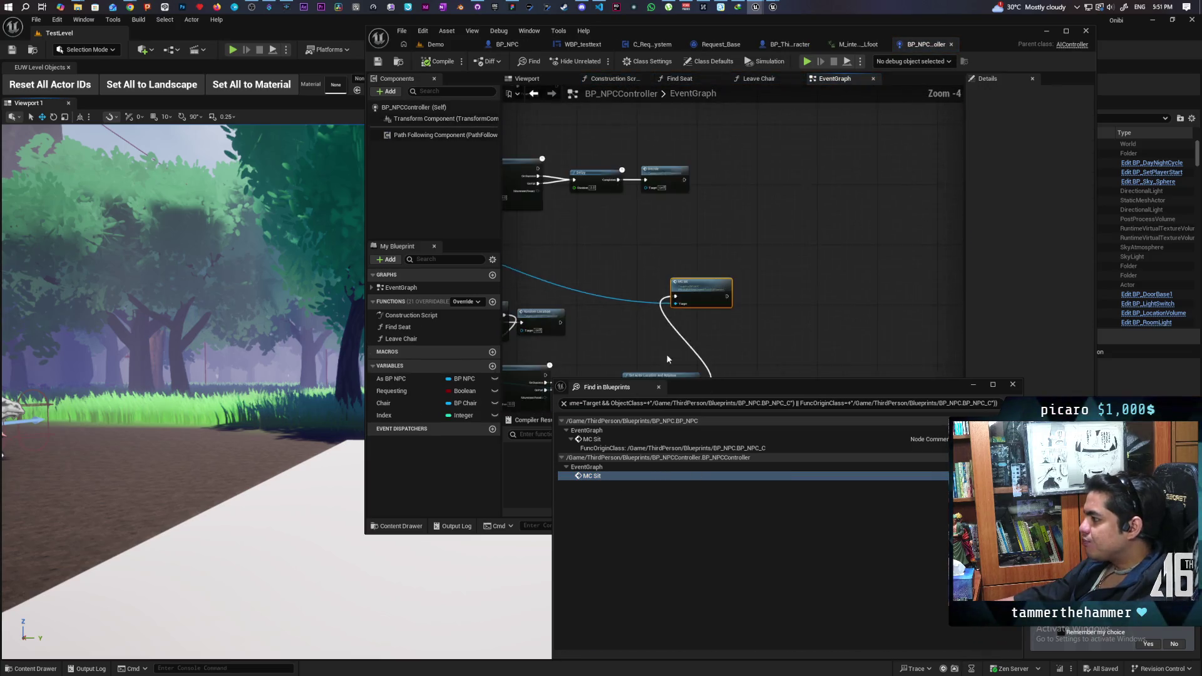
- Put a Branch on Requesting between On Success and Set Actor Location And Rotation
mouse_move(681, 208)
left_mouse_down()
mouse_move(937, 223)
mouse_move(977, 238)
mouse_move(852, 215)
mouse_move(880, 265)
mouse_move(847, 279)
mouse_move(719, 278)
mouse_move(725, 196)
mouse_move(775, 172)
mouse_move(801, 207)
mouse_move(918, 206)
mouse_move(678, 295)
mouse_move(730, 312)
mouse_move(736, 332)
mouse_move(504, 346)
mouse_move(551, 326)
mouse_move(464, 328)
mouse_move(728, 345)
mouse_move(574, 257)
mouse_move(874, 352)
left_mouse_up()
scroll(852, 216, "up", 1)
left_click_drag(724, 208, 858, 213)
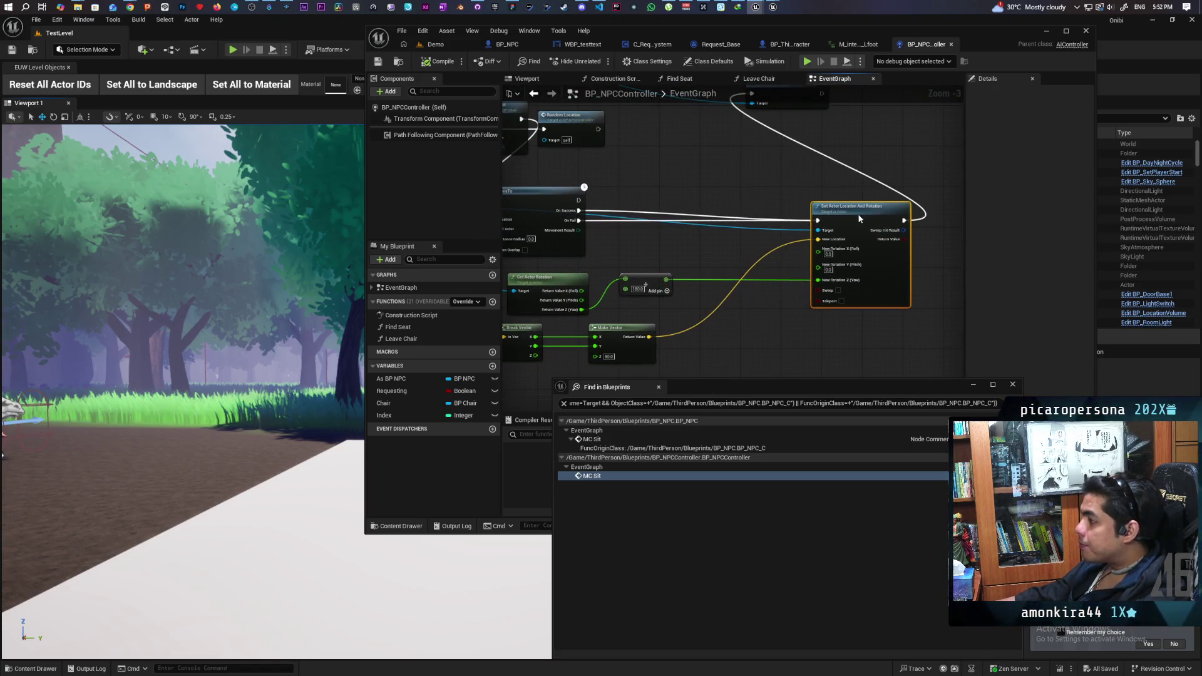
left_click(752, 212)
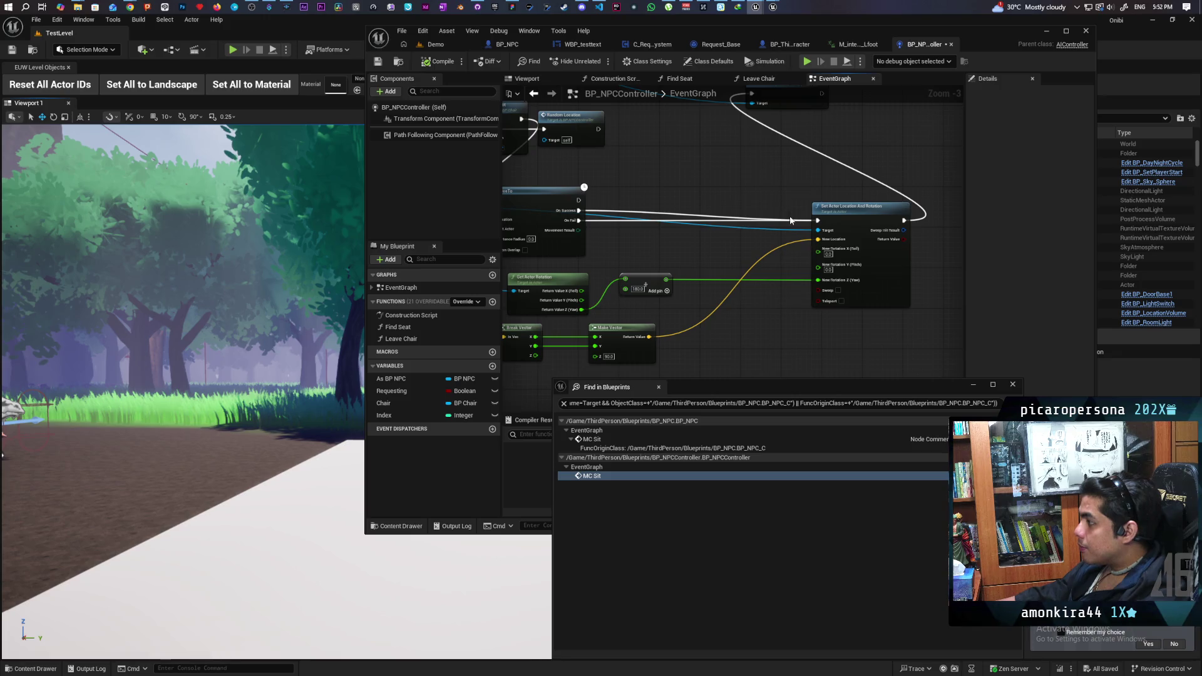
left_click(769, 182)
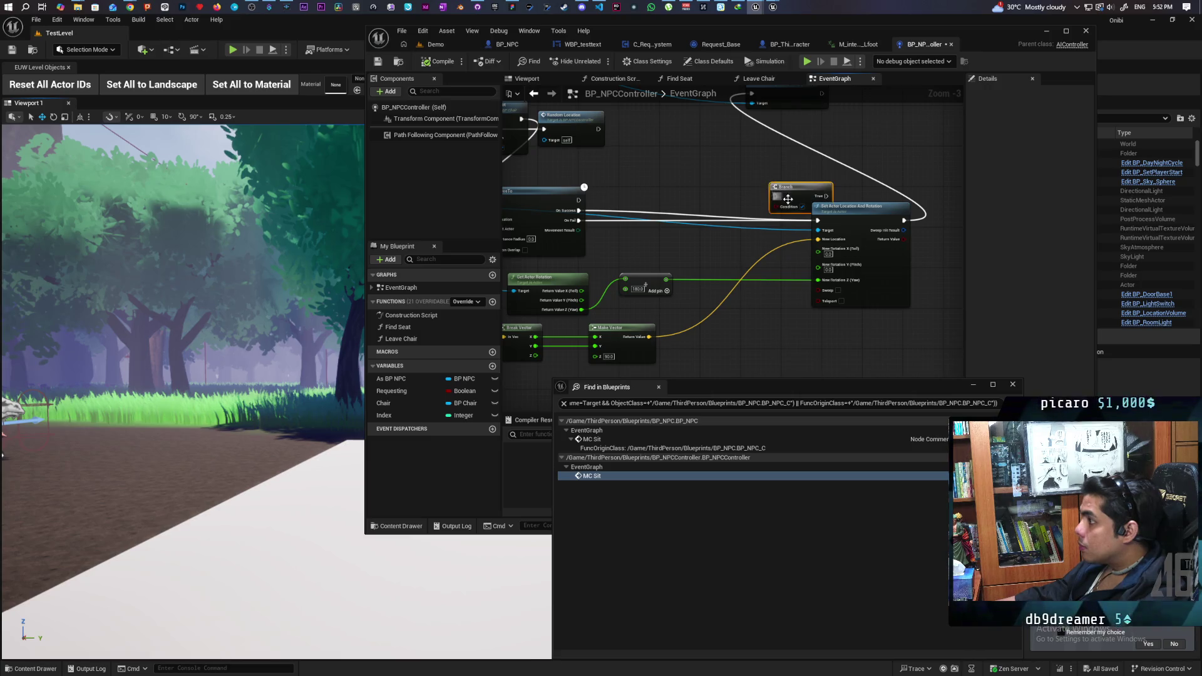
mouse_move(818, 221)
left_mouse_down()
mouse_move(775, 196)
mouse_move(819, 220)
mouse_move(772, 210)
mouse_move(756, 225)
left_mouse_up()
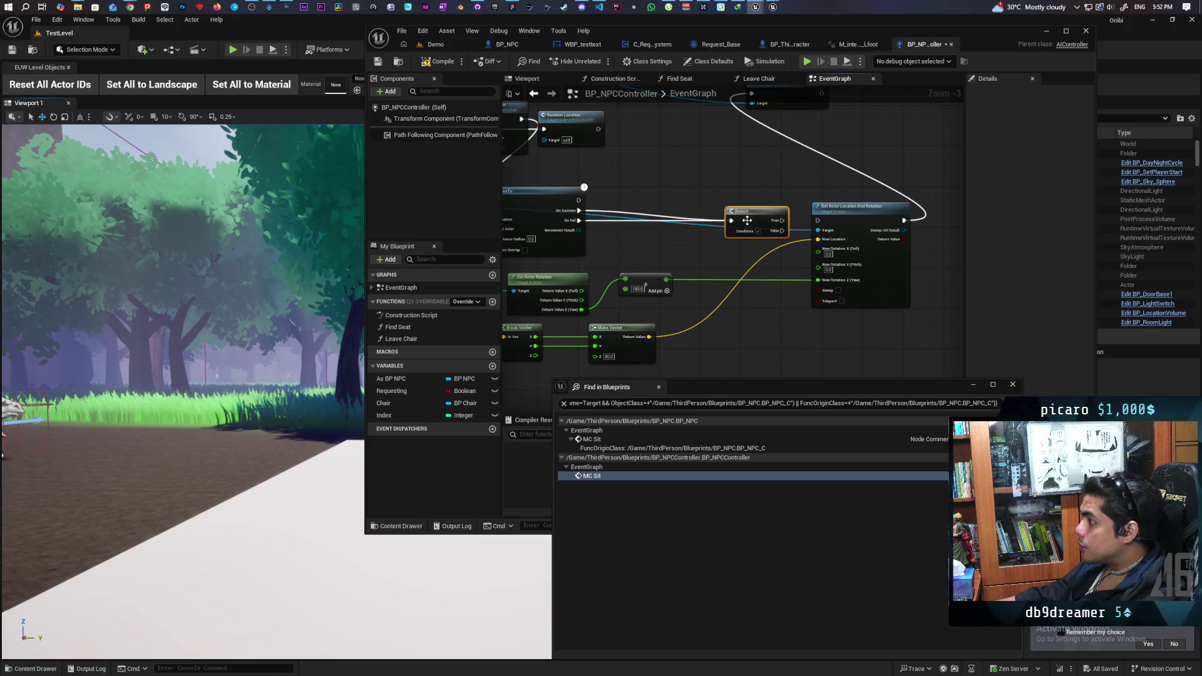
left_click(438, 391)
mouse_move(400, 391)
left_mouse_down()
mouse_move(745, 231)
mouse_move(818, 224)
left_mouse_up()
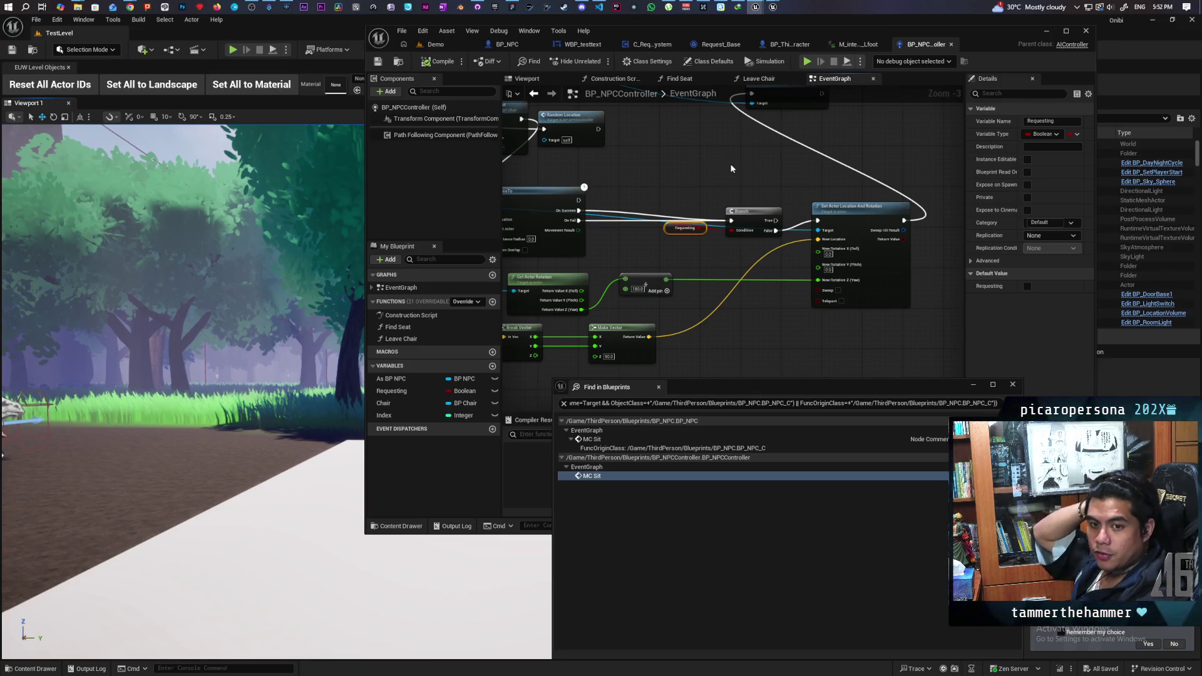
left_click(439, 43)
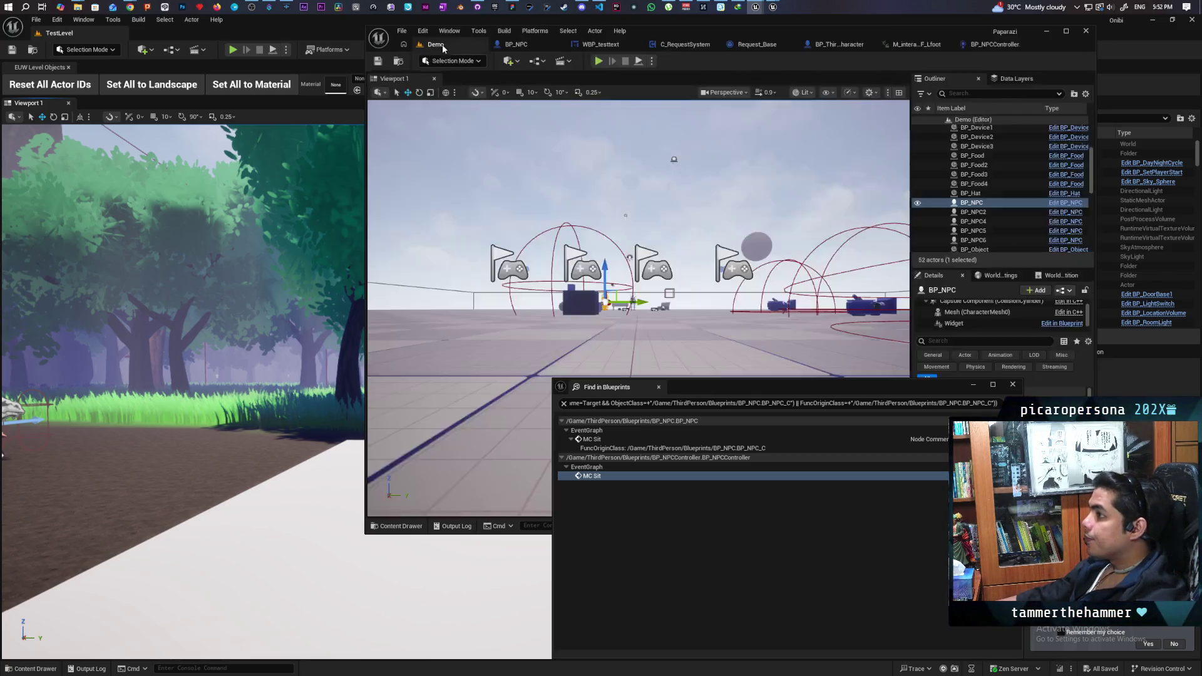
- Close Find in Blueprints and start a multi-client play test, taking control of the game
left_click(1015, 386)
left_click(599, 61)
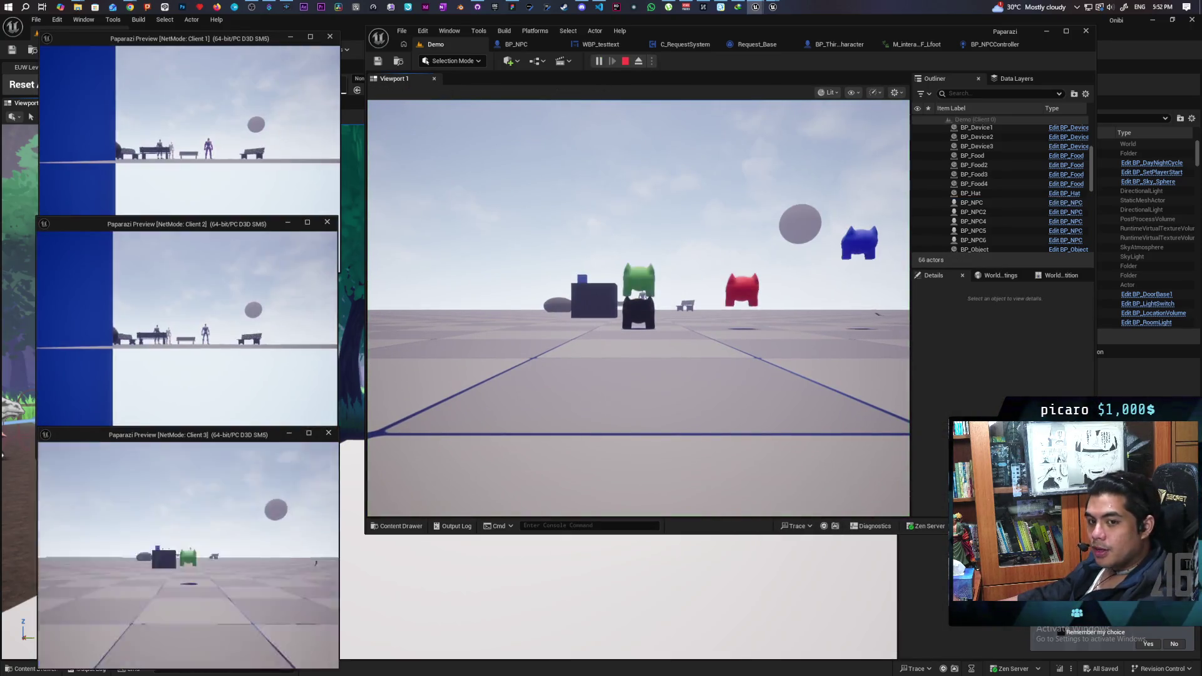
left_click(567, 344)
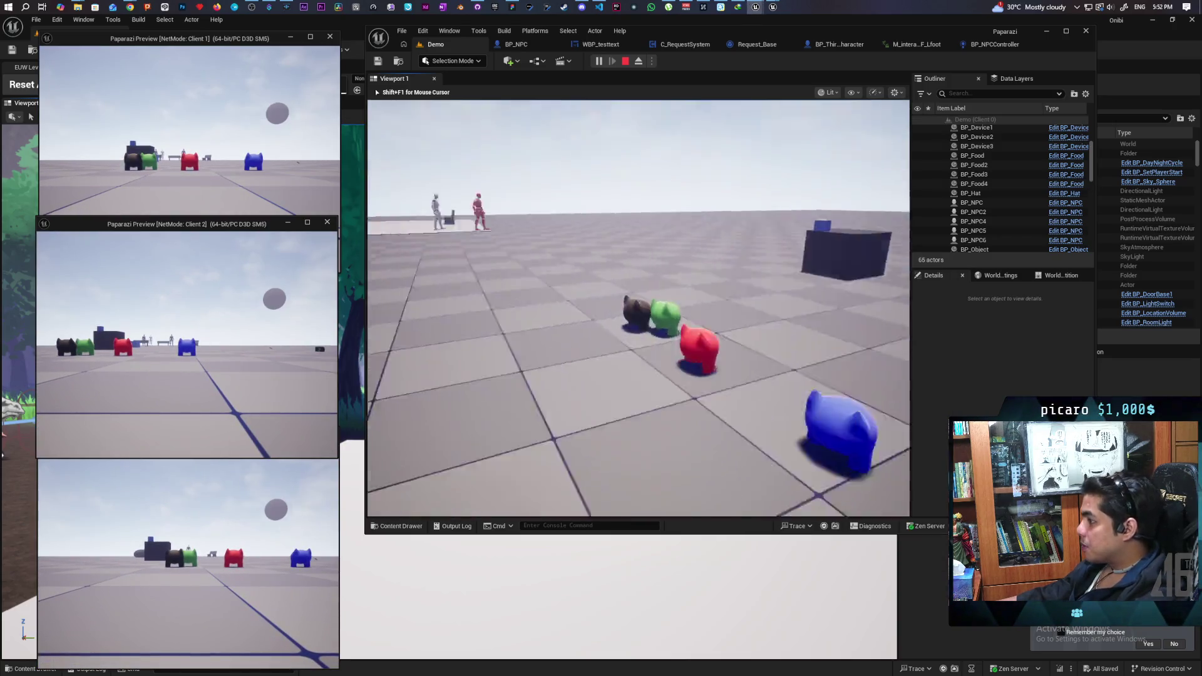
key("shift+F1")
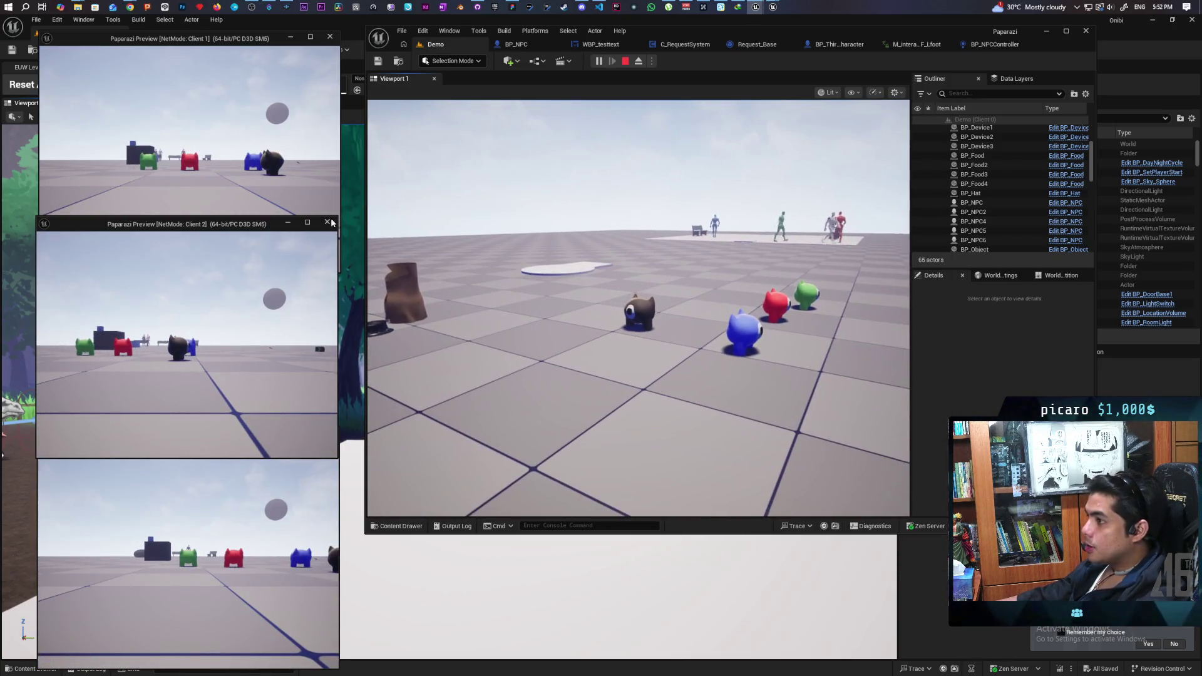
left_click(430, 249)
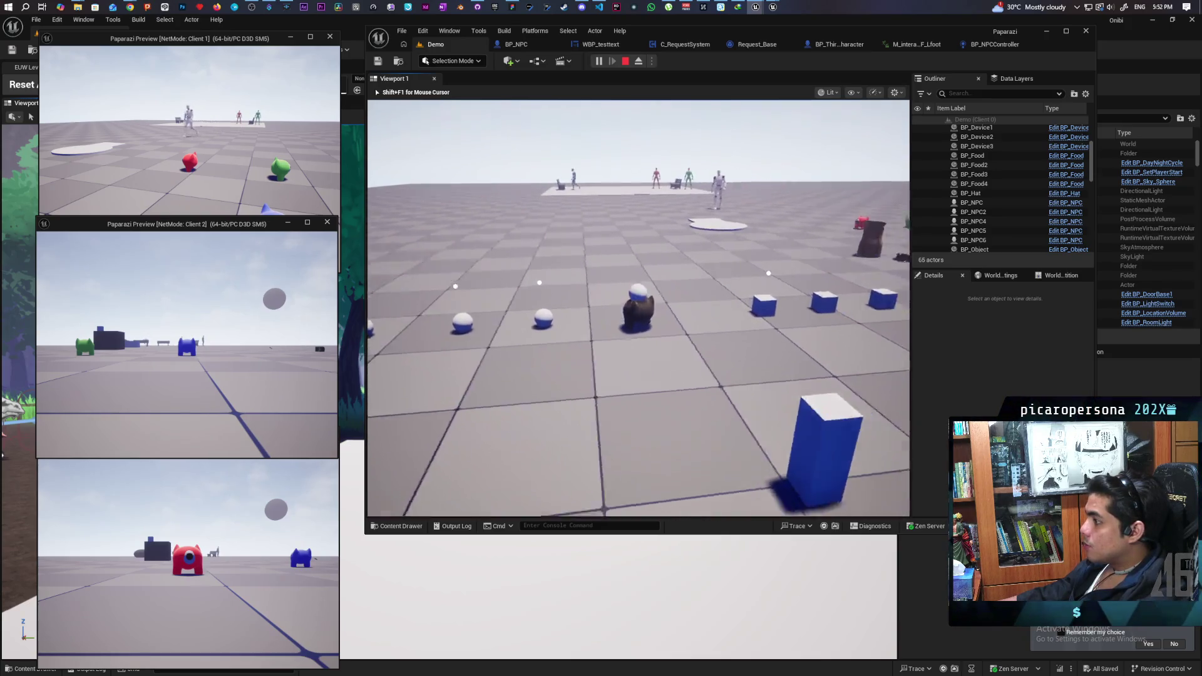
- Ring the bell to complete the food request, pick up a food ball and return to the bell pillar
key("w")
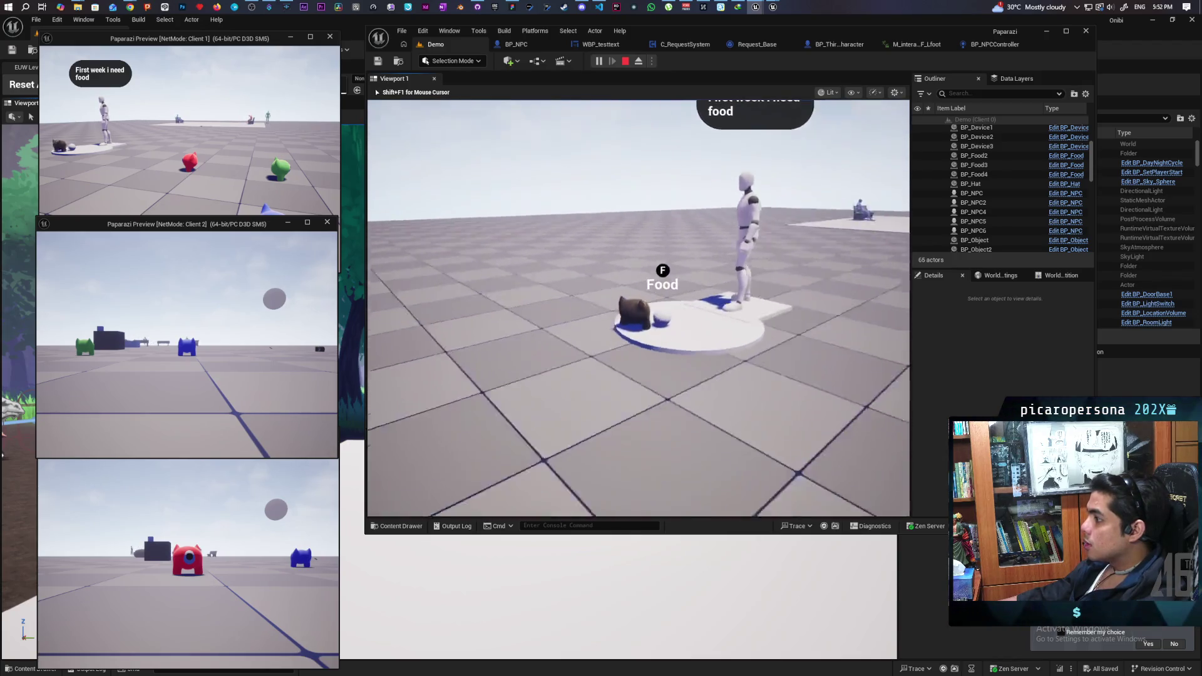
key("f")
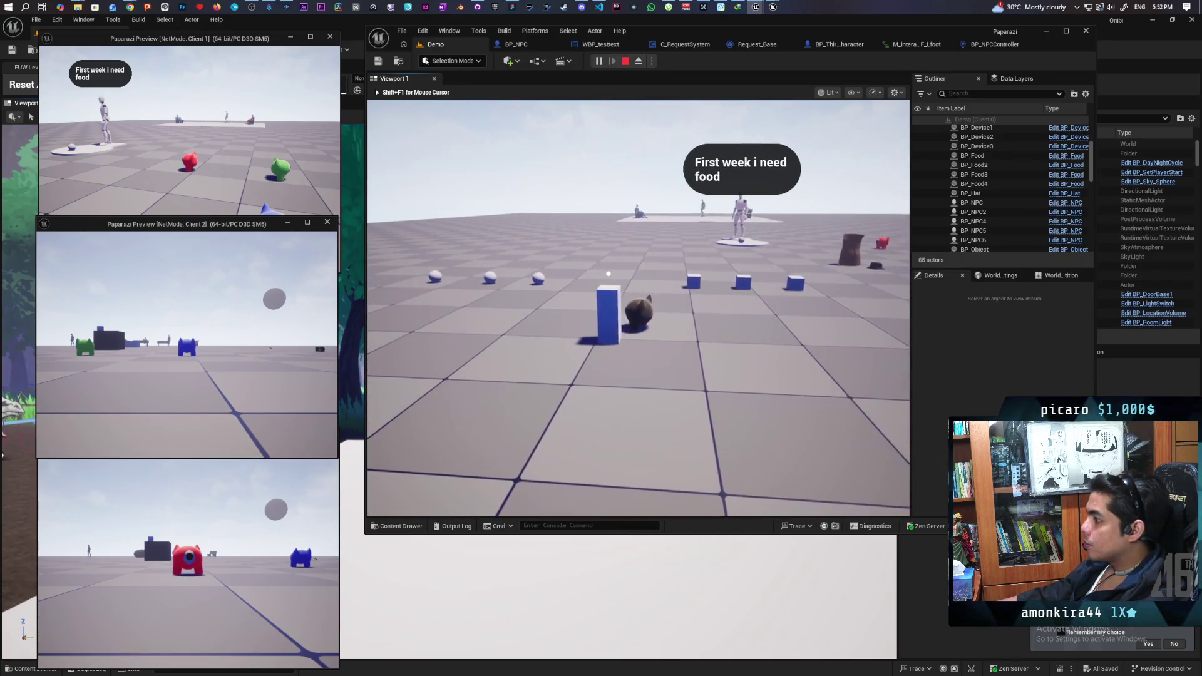
key("f")
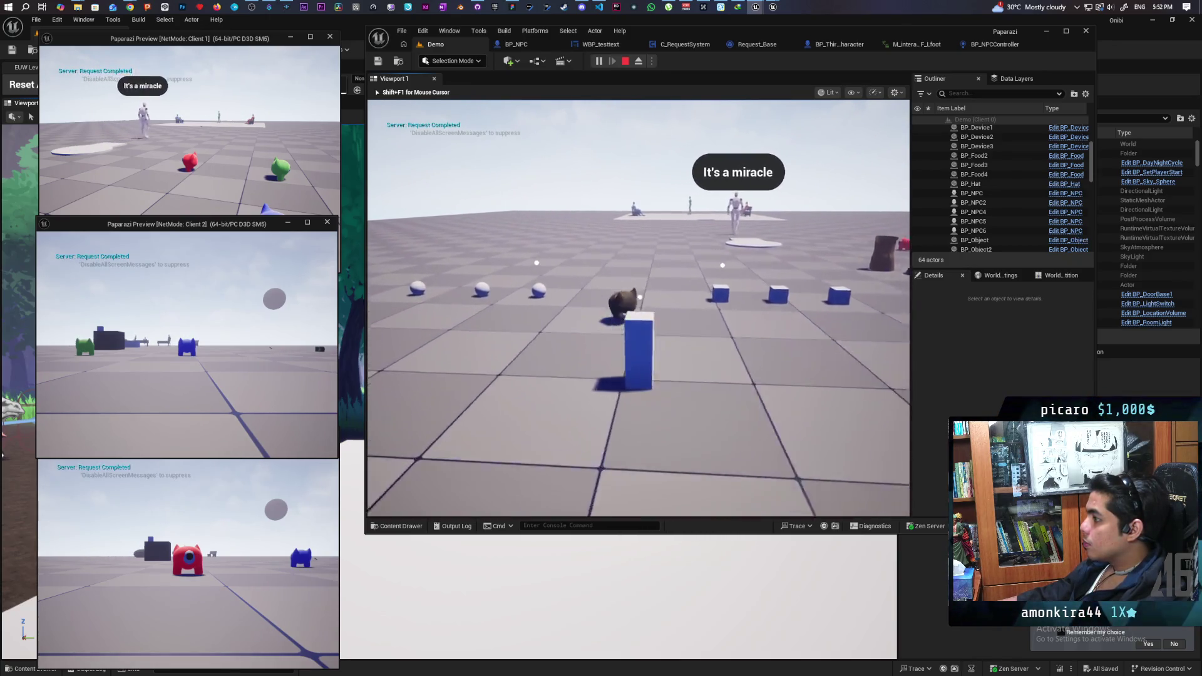
key("f")
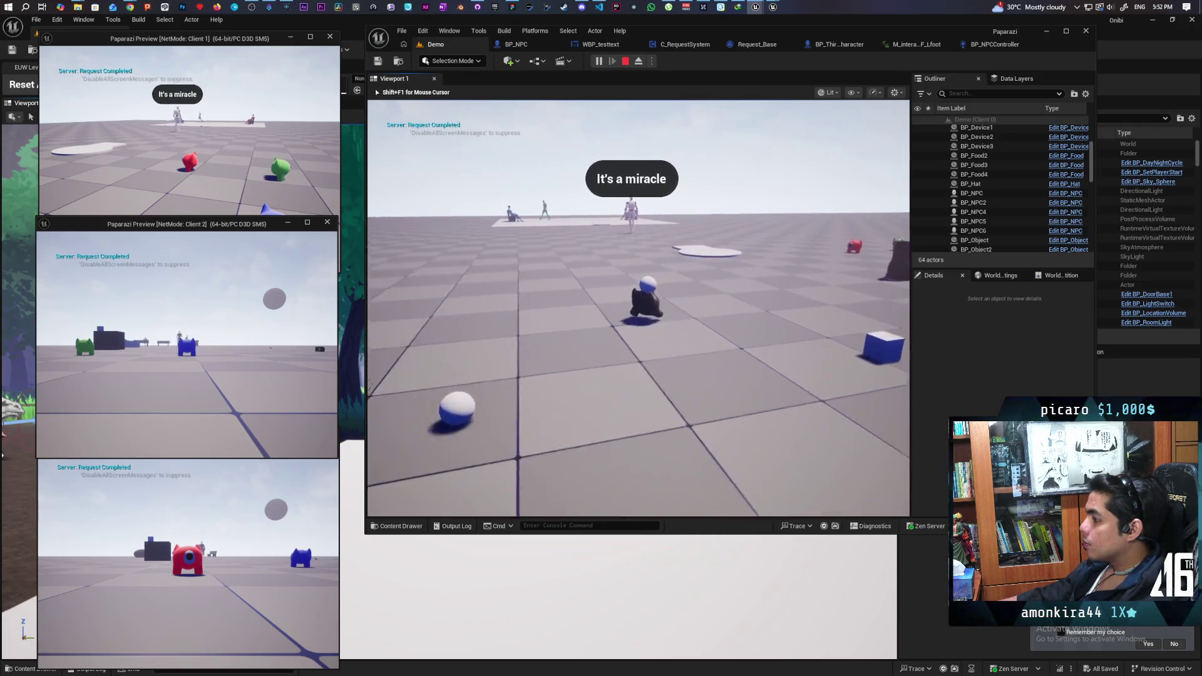
key("w")
key("w")
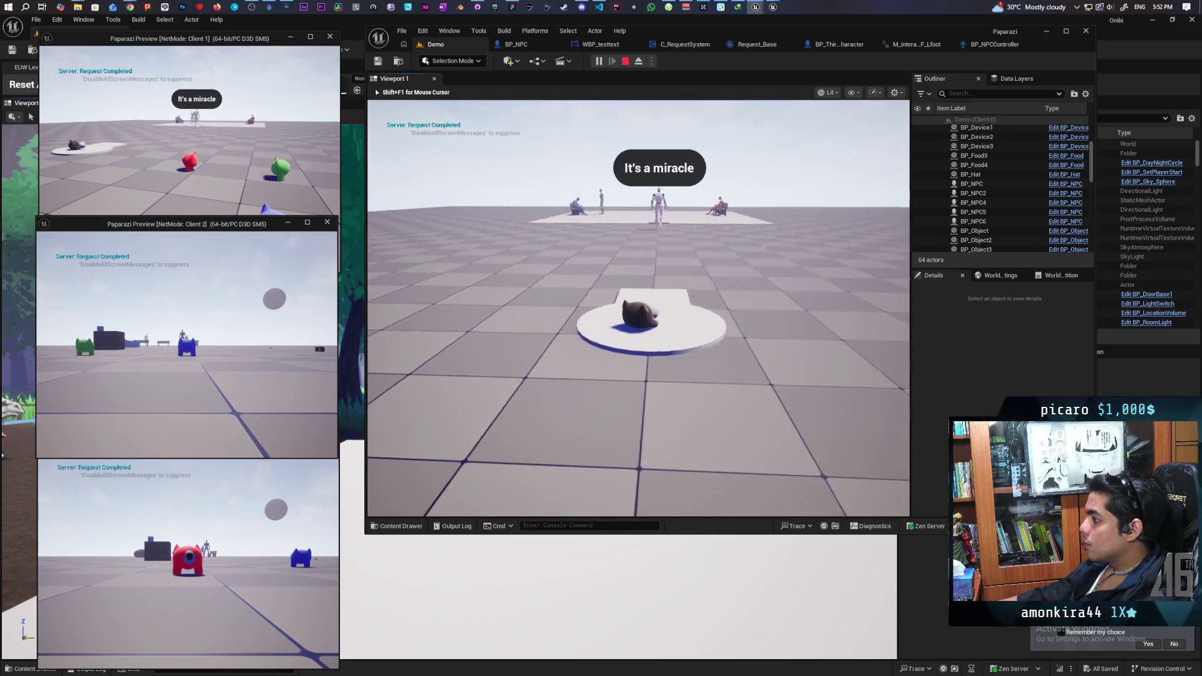
key("s")
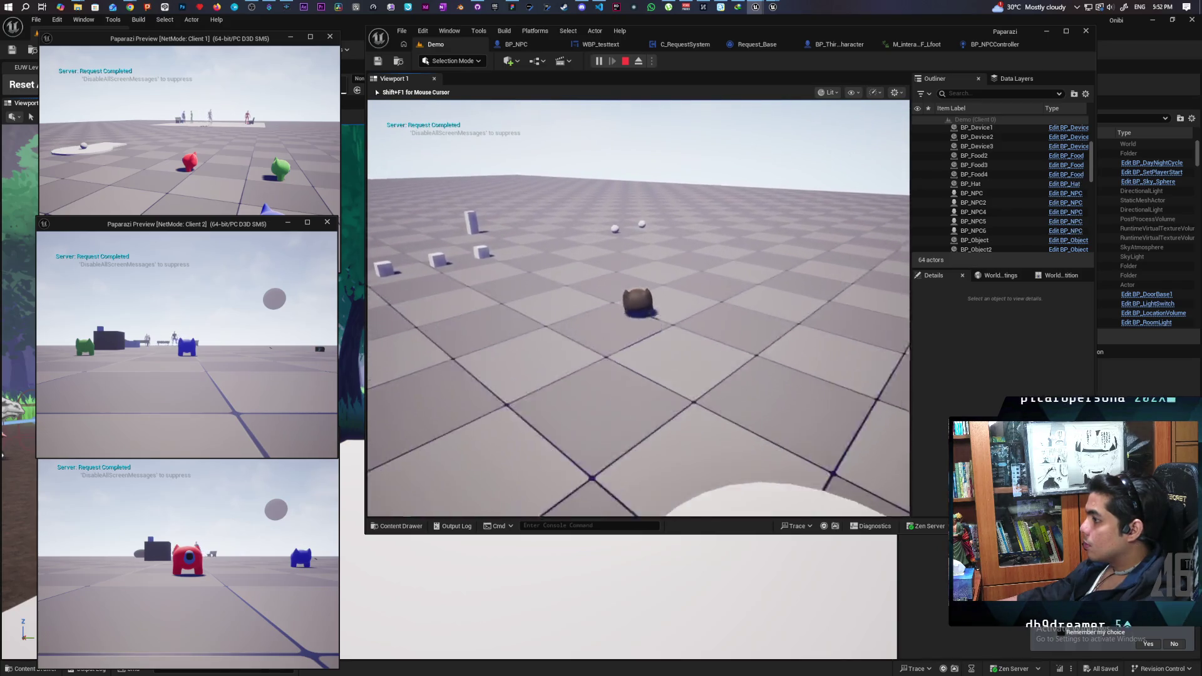
key("w")
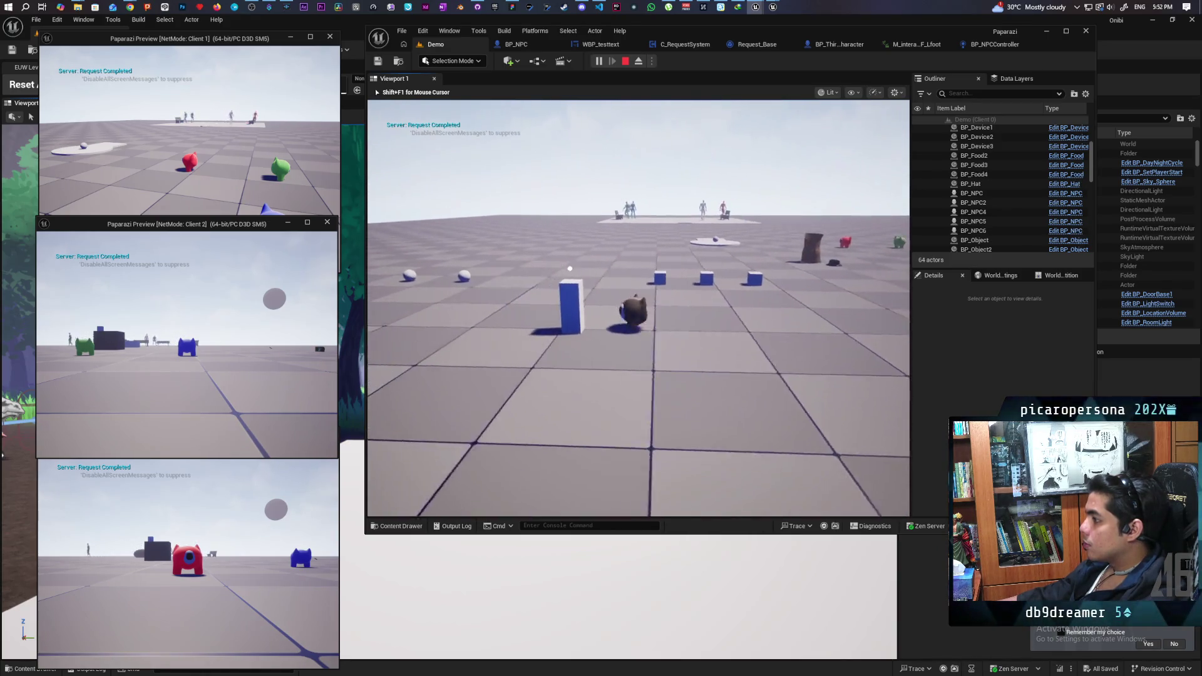
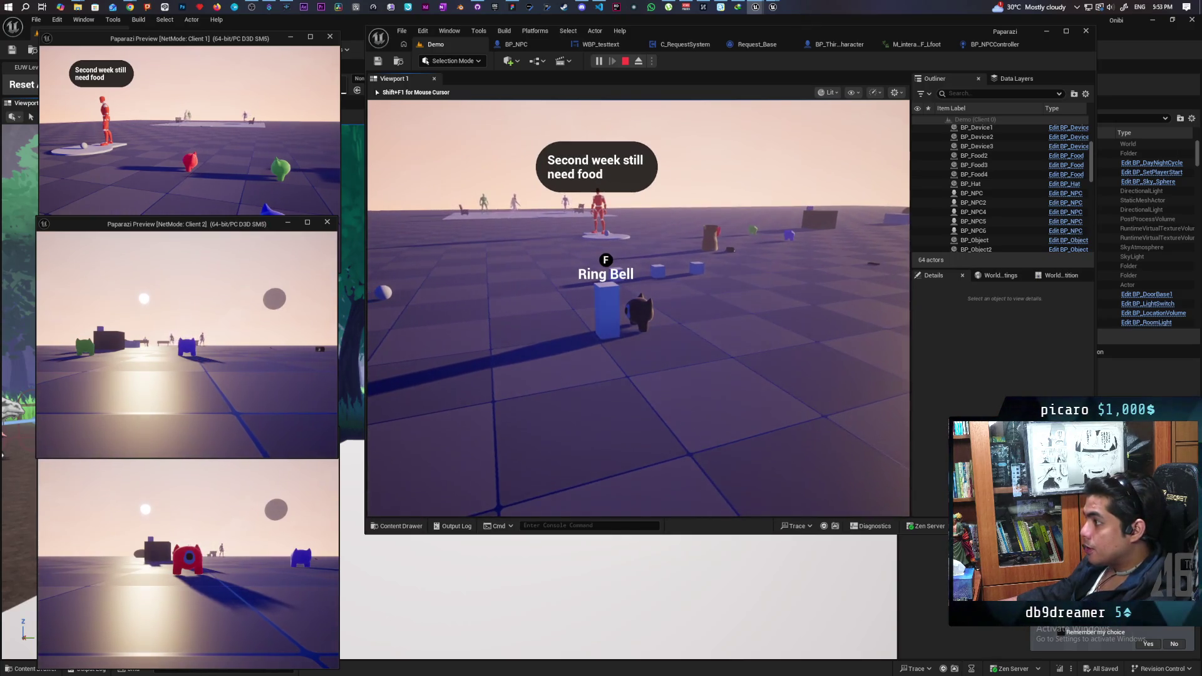
- Ring the bell with F, then walk the cat toward the NPC platform as night falls
key("f")
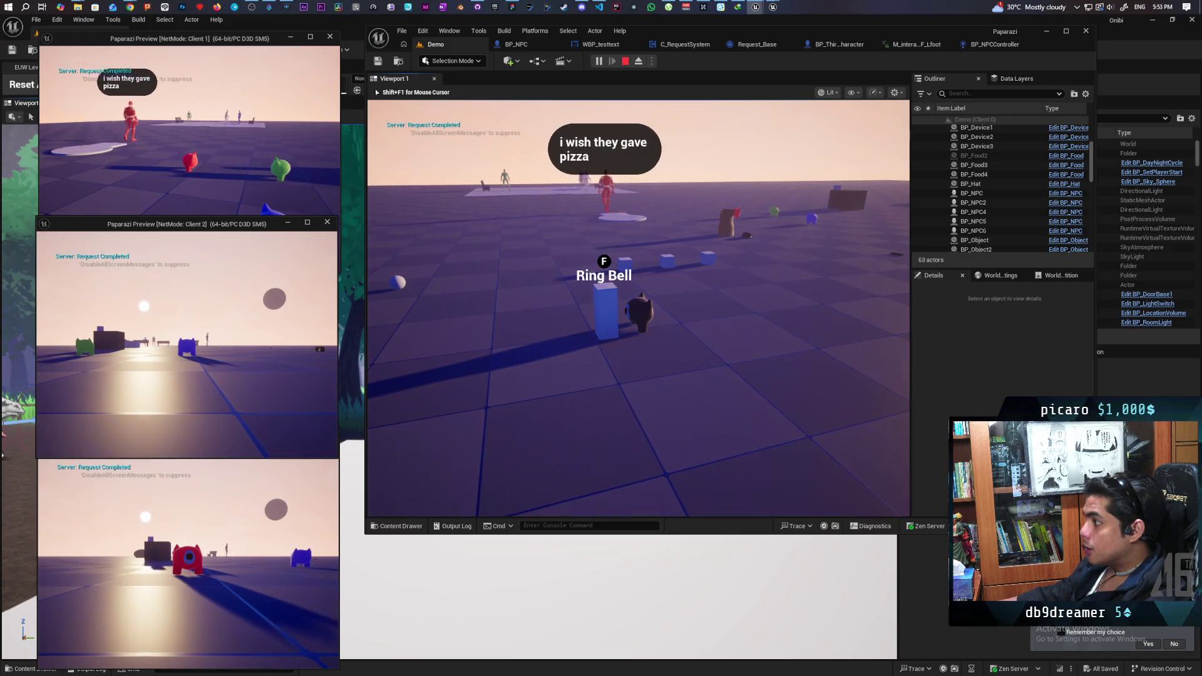
key("w")
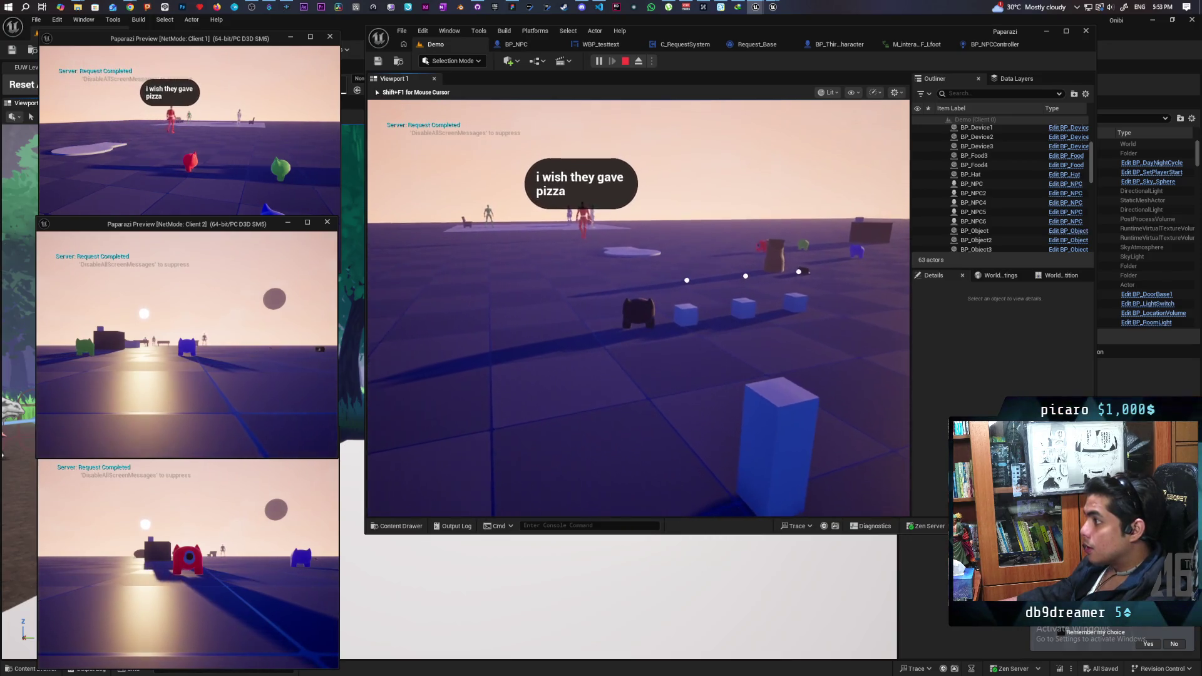
key("w")
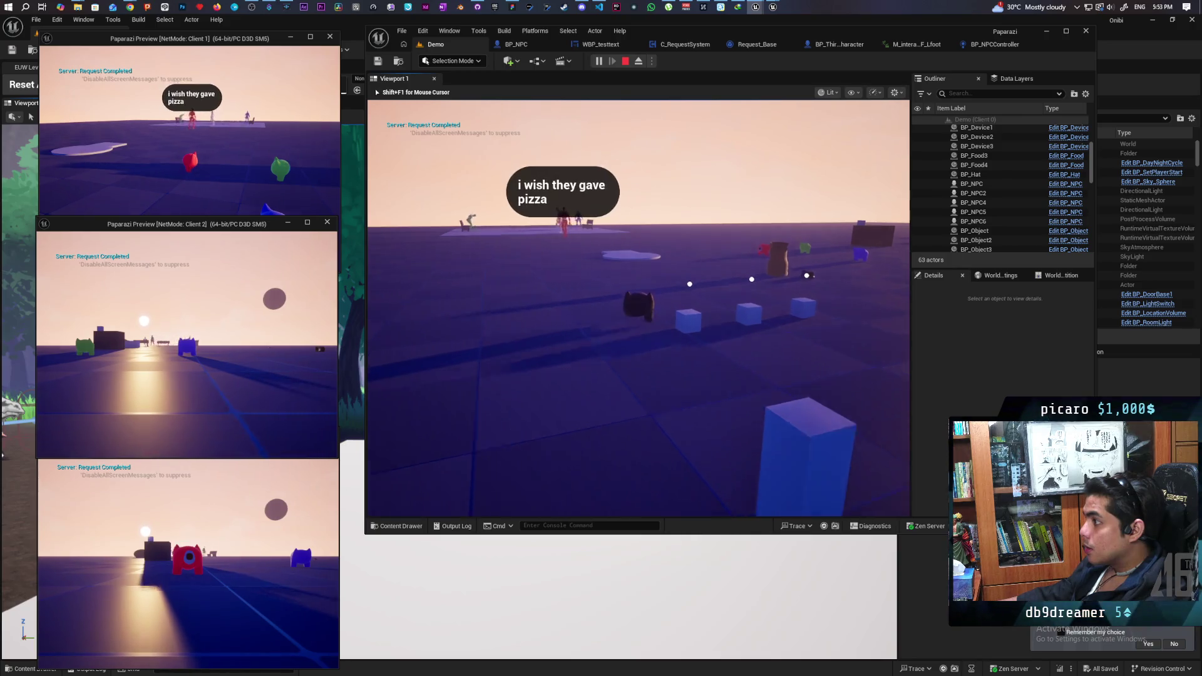
key("w")
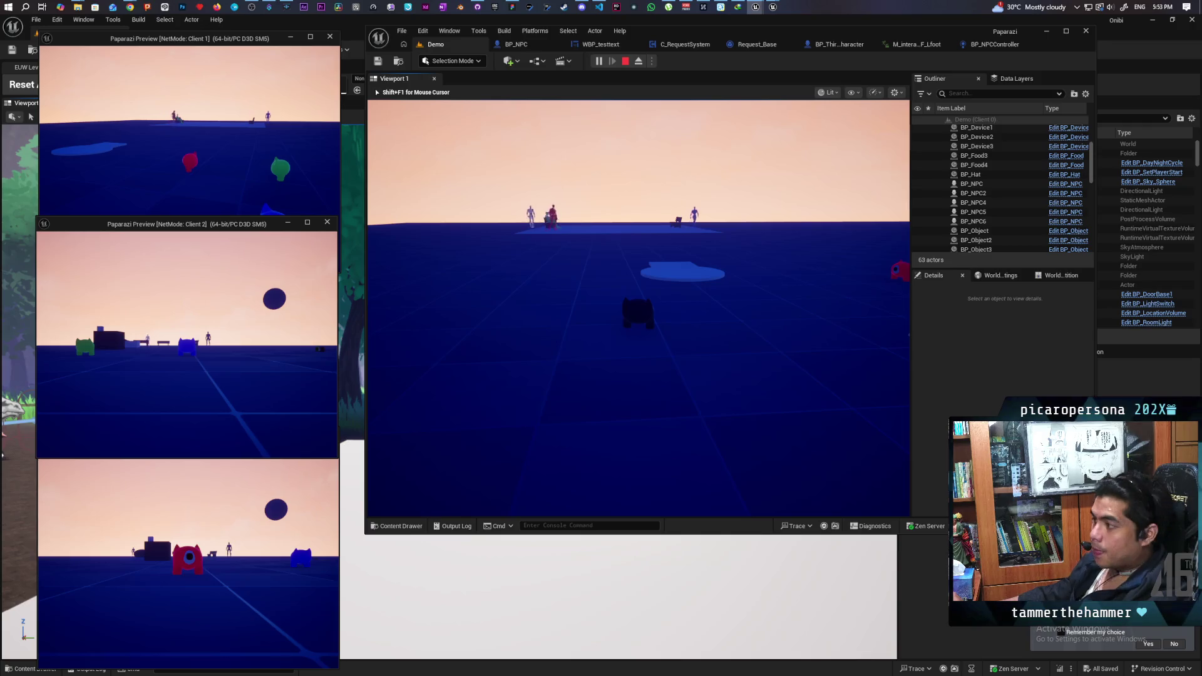
key("w")
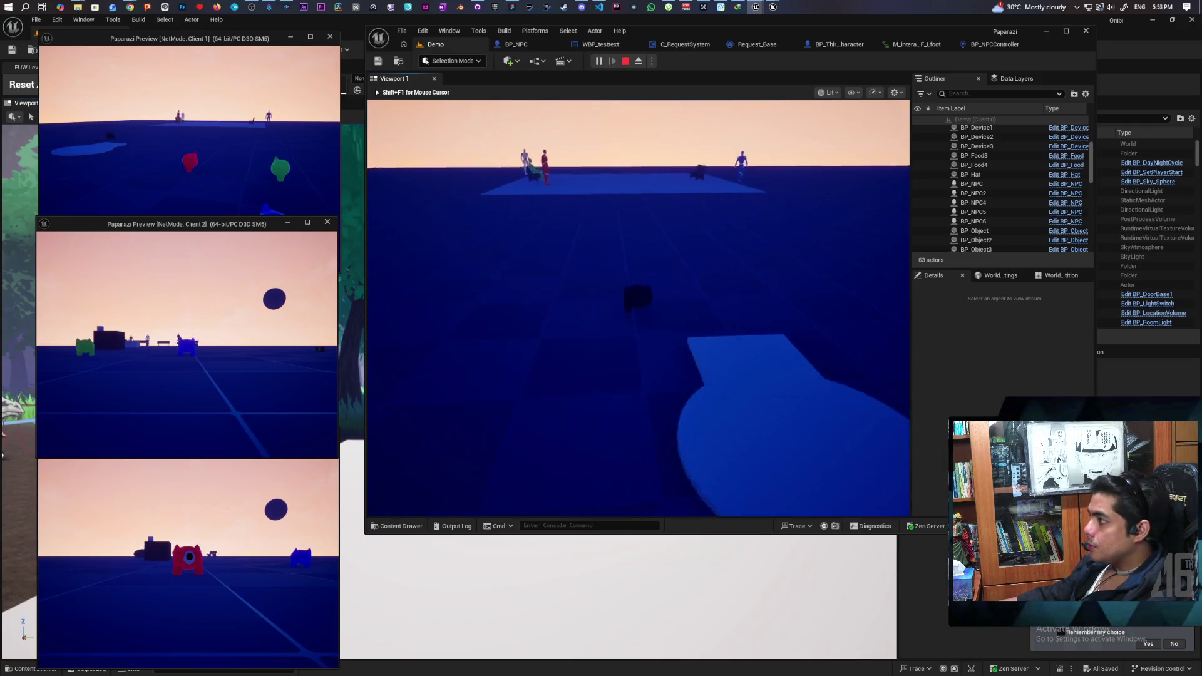
key("w")
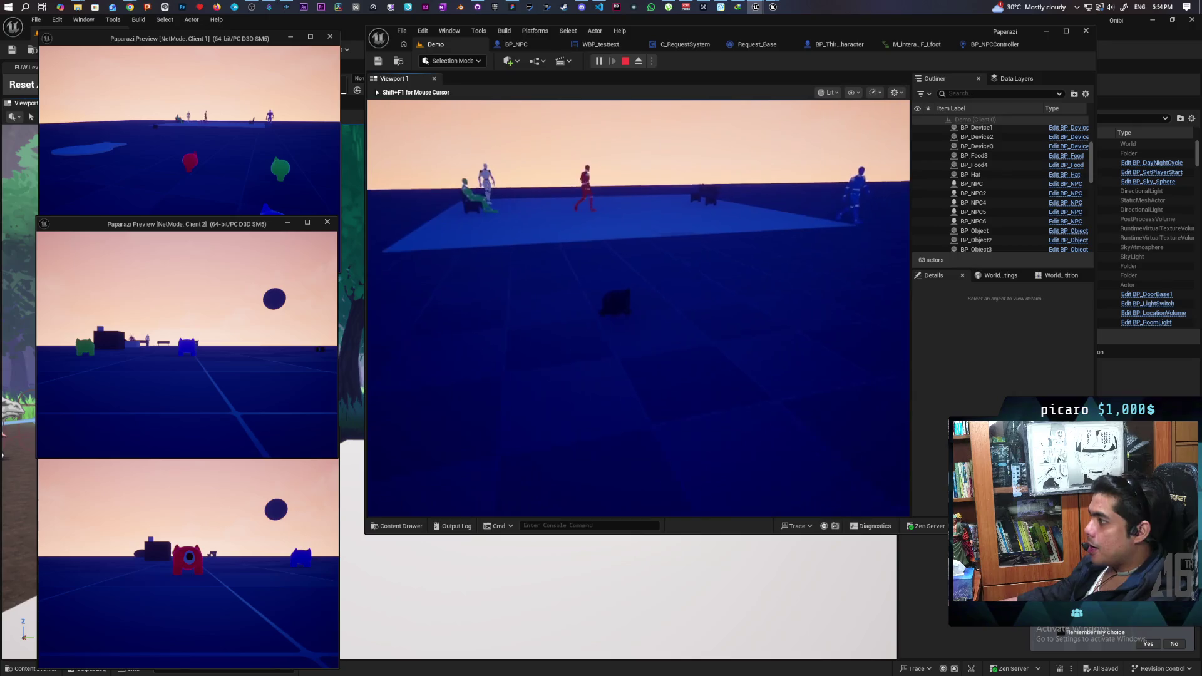
key("w")
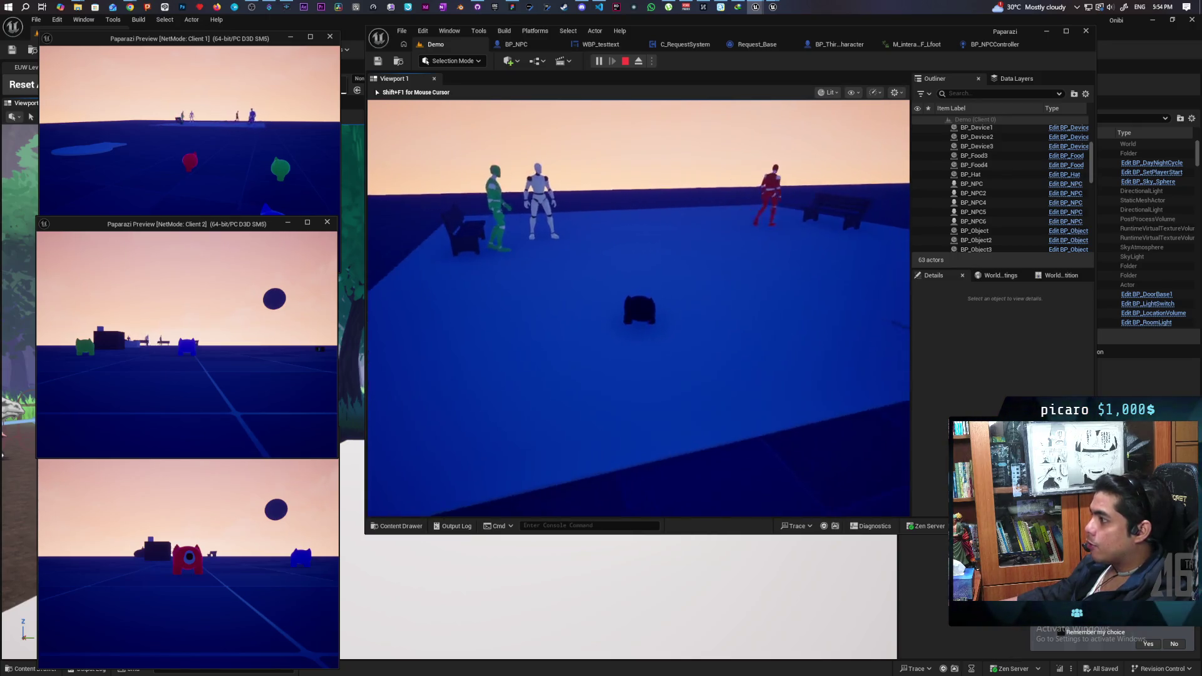
key("s")
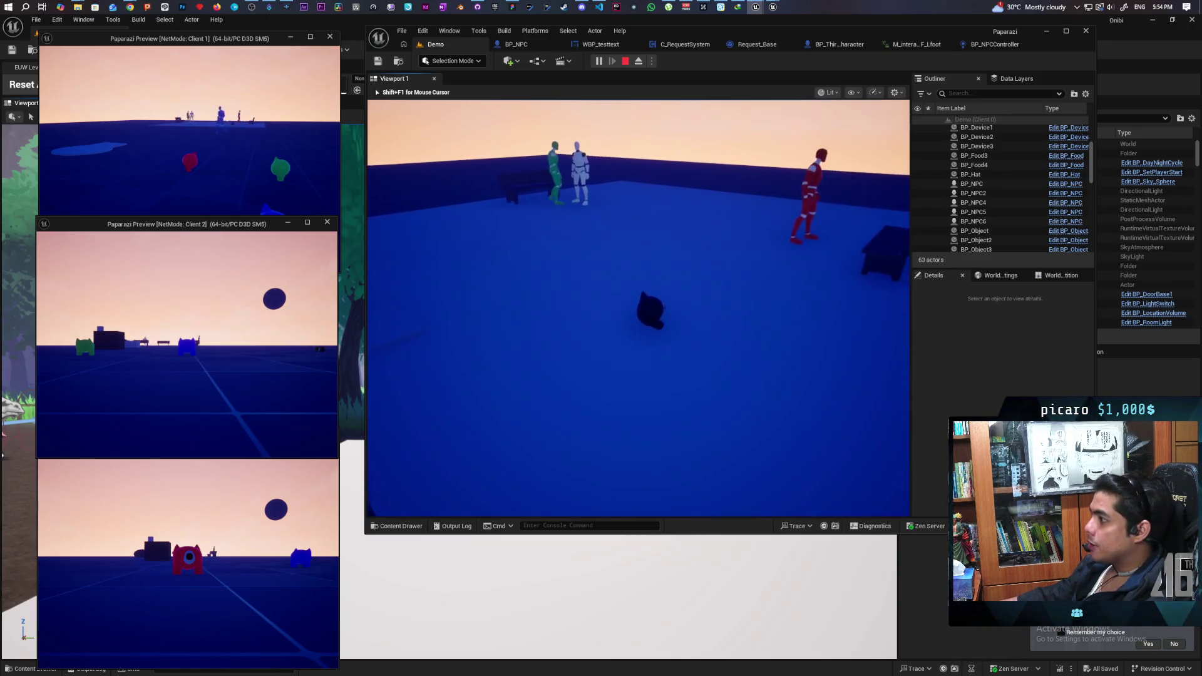
key("w")
key("w")
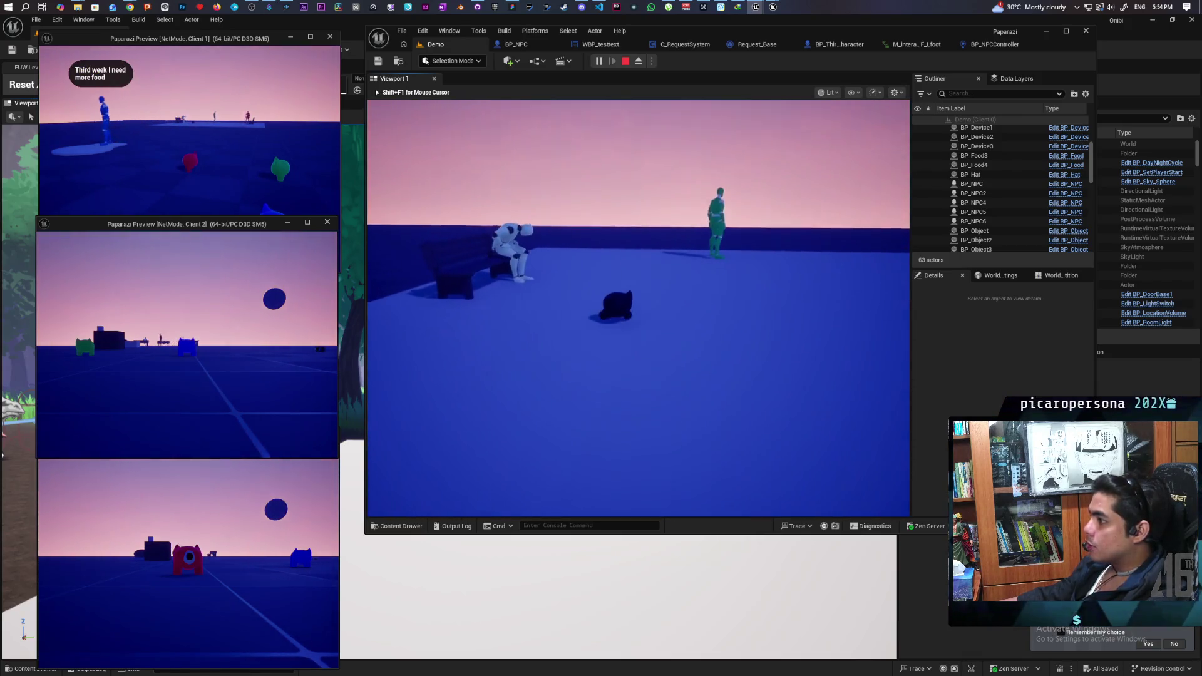
- Walk the cat around the bench with the seated white NPC and the green NPC
key("w")
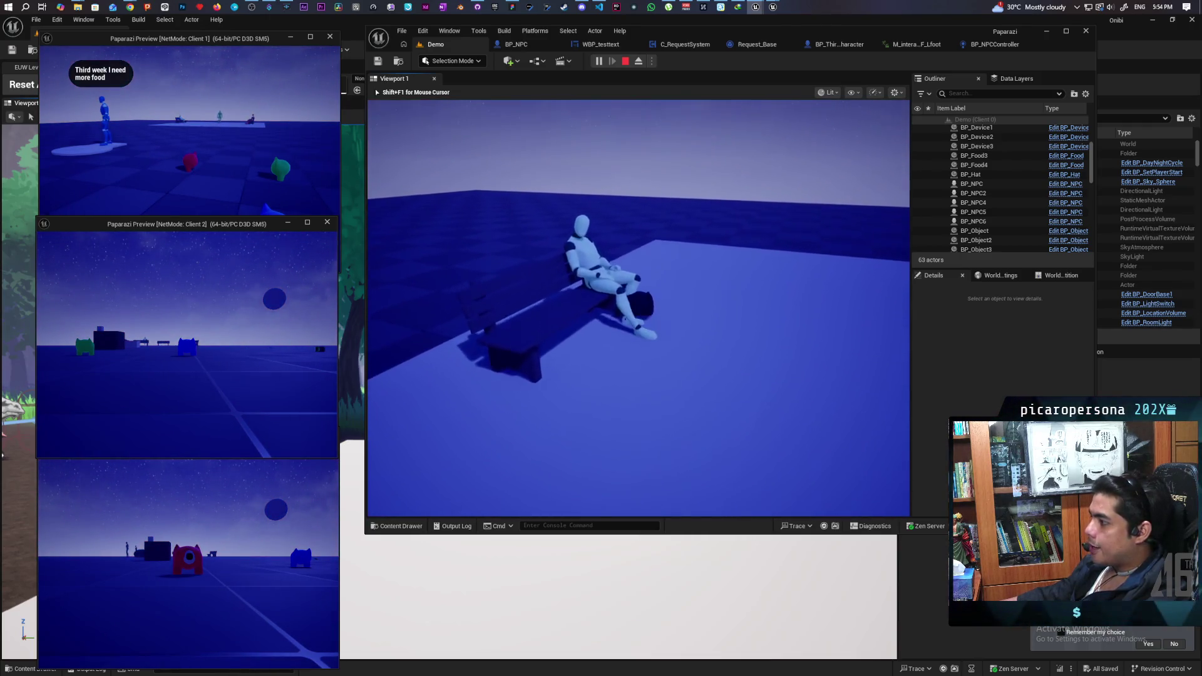
key("w")
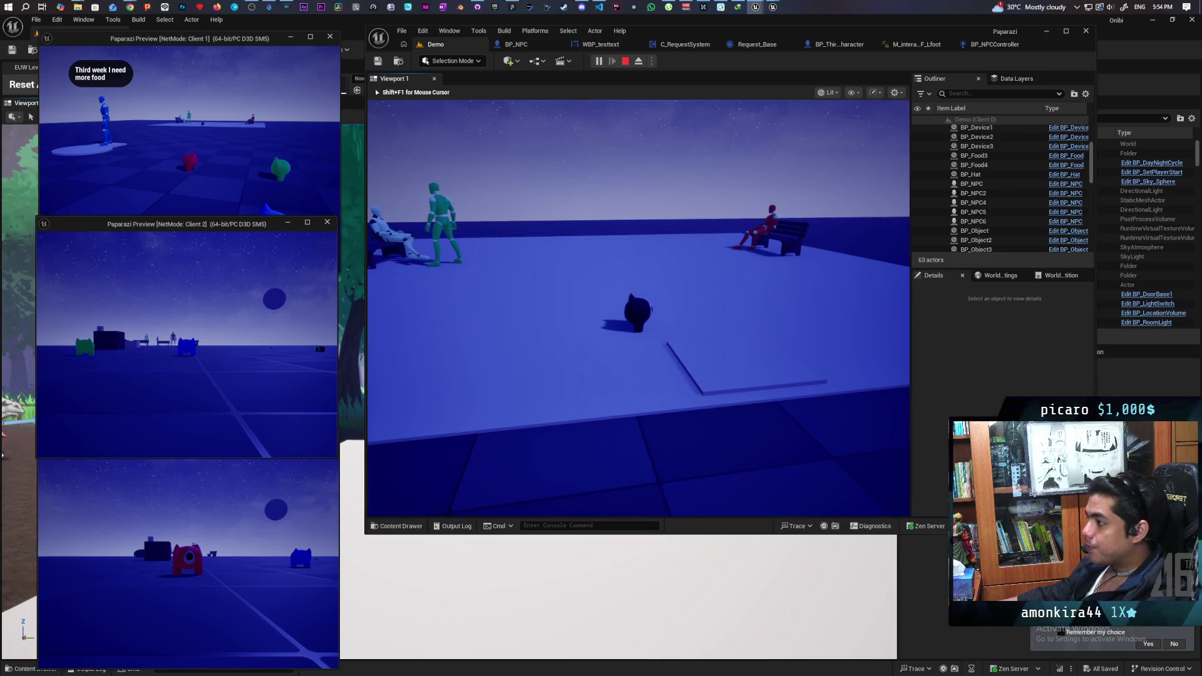
key("w")
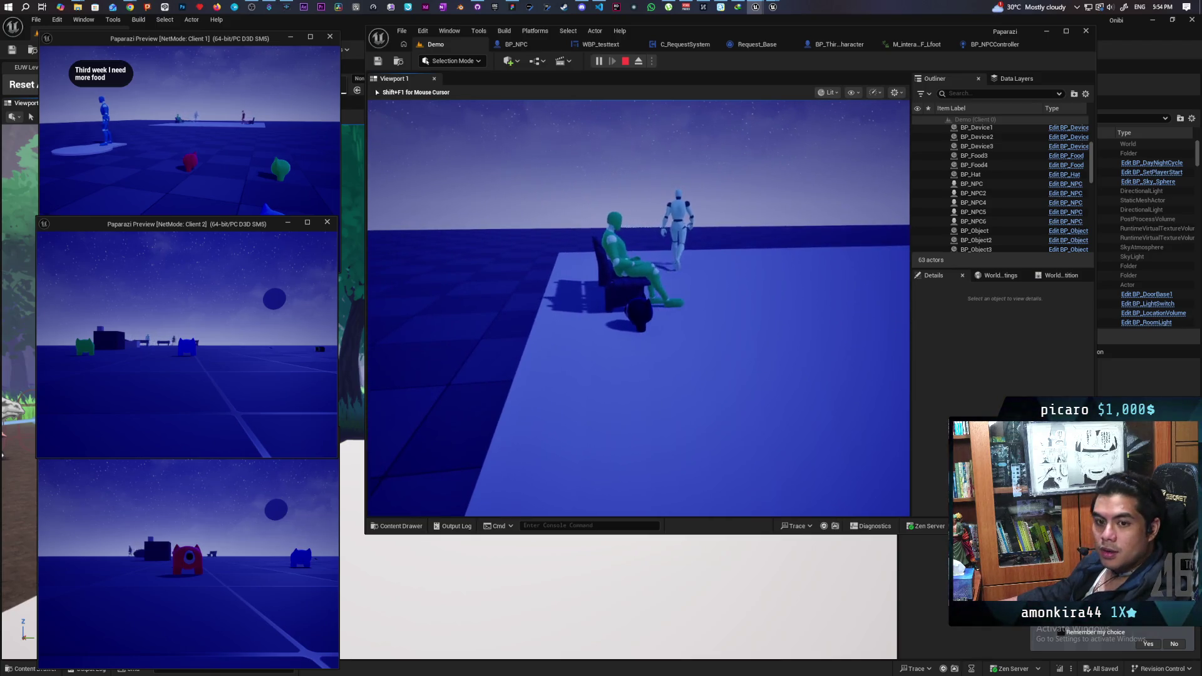
key("s")
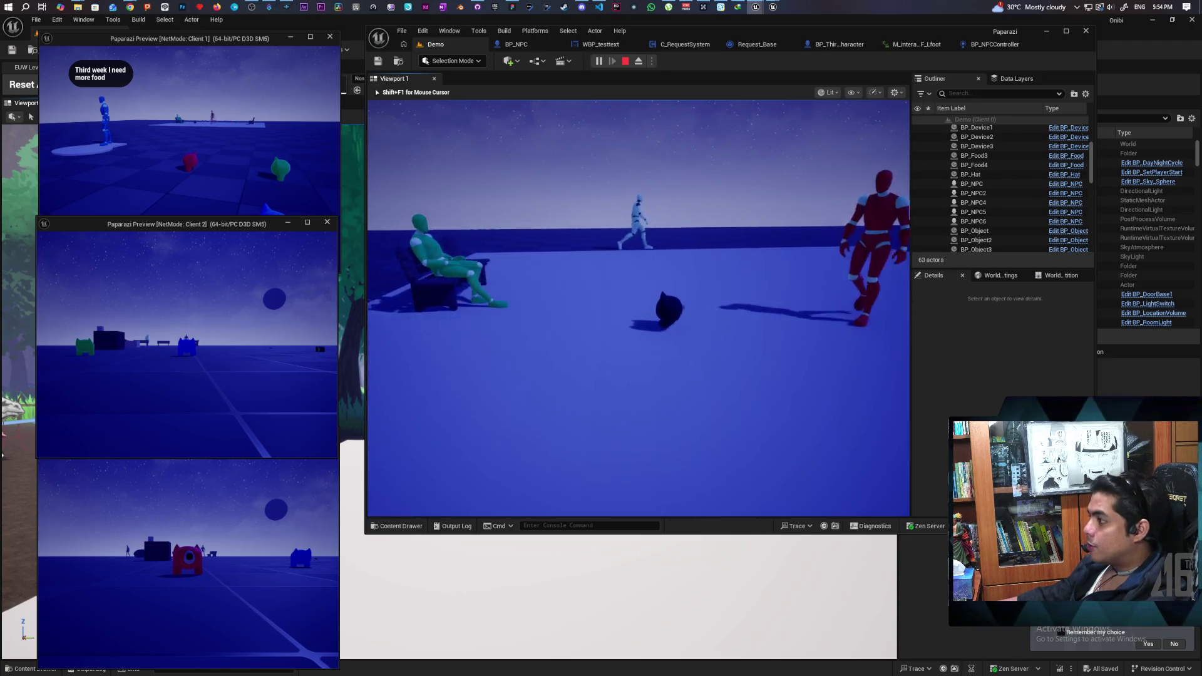
key("w")
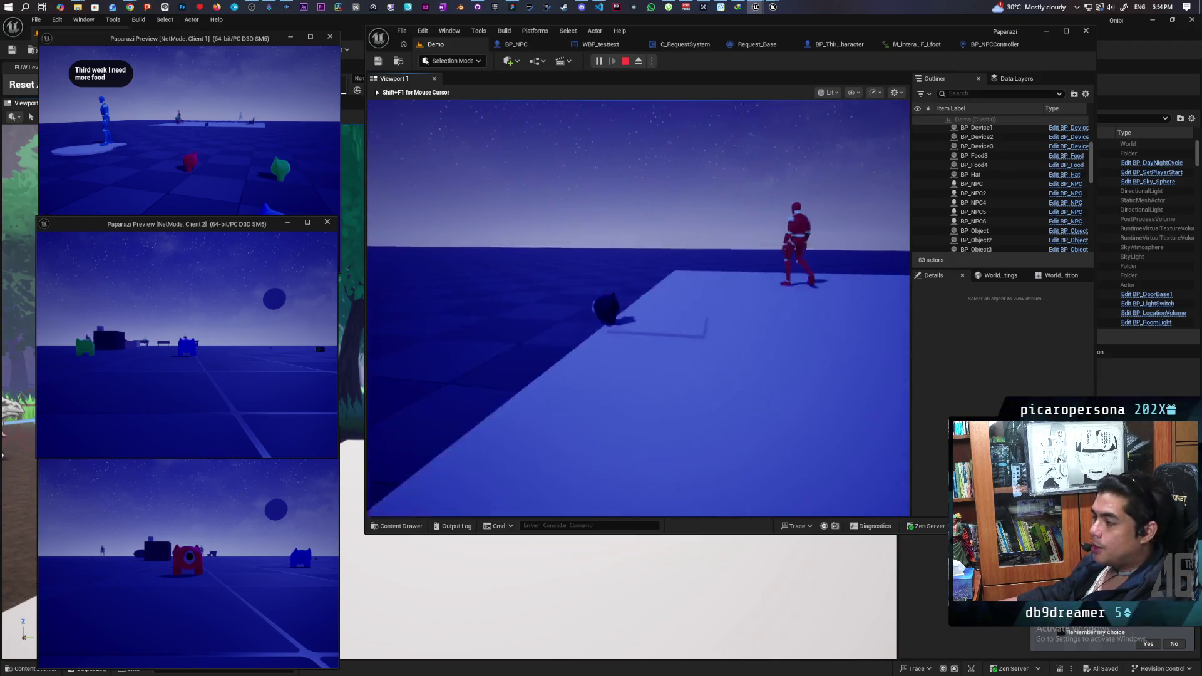
- Bring the cat up to the blue NPC with the third-week food request, then release control with Shift+F1
key("w")
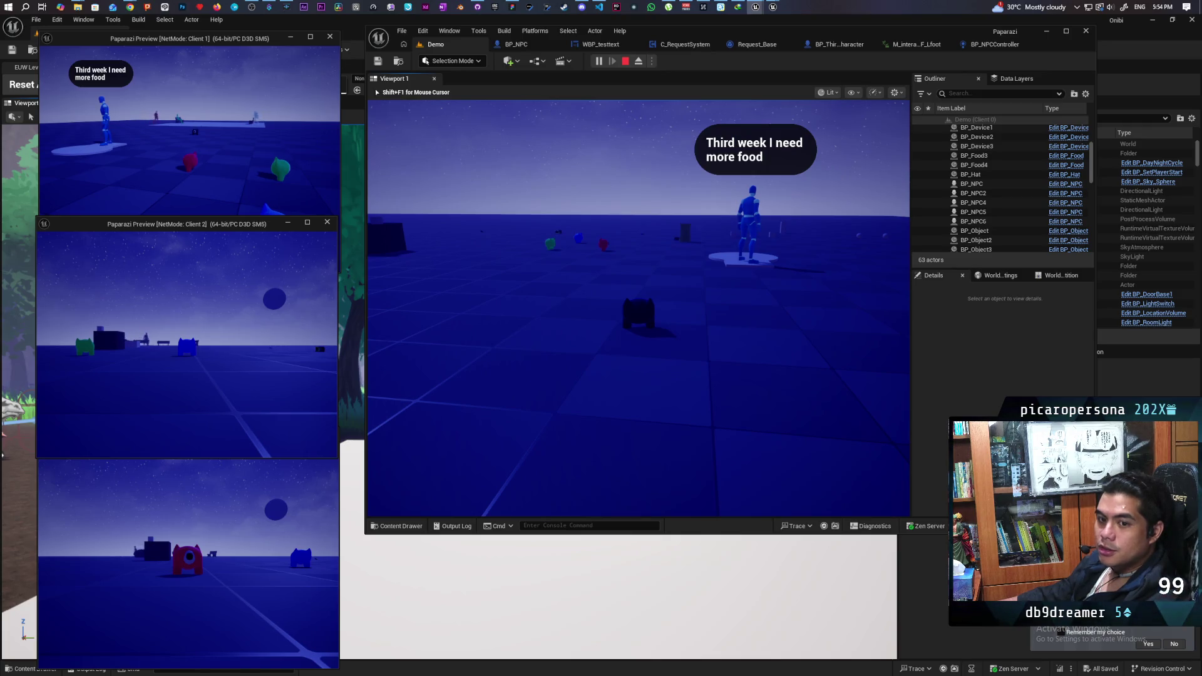
key("w")
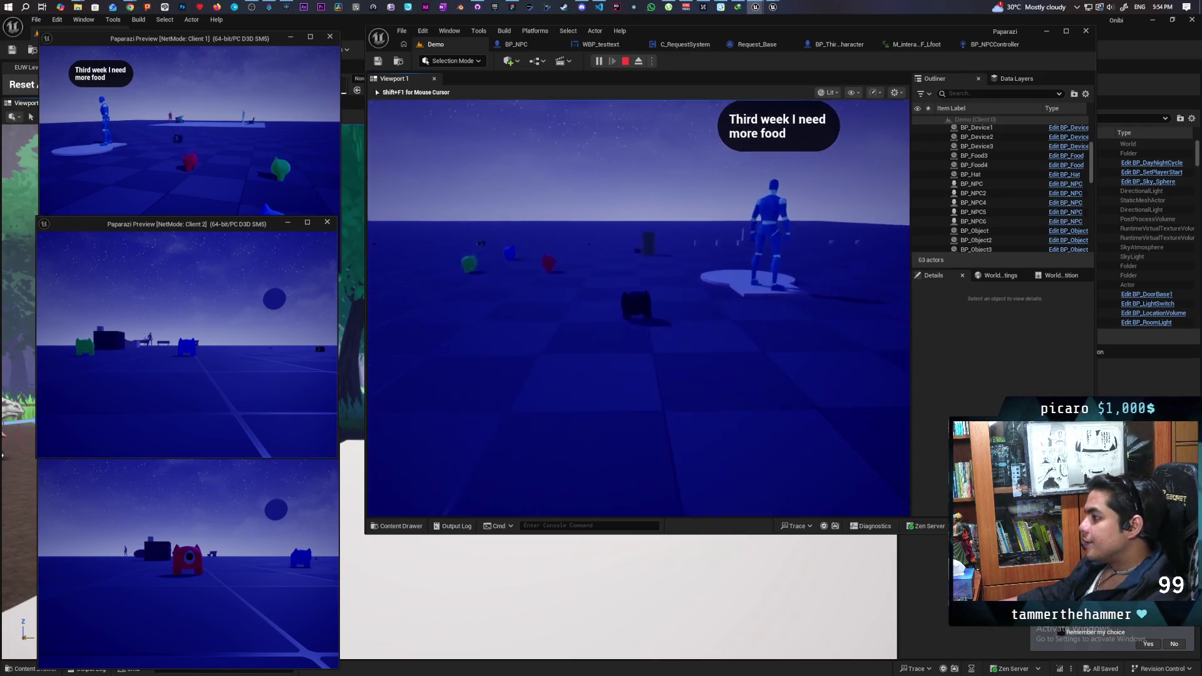
key("w")
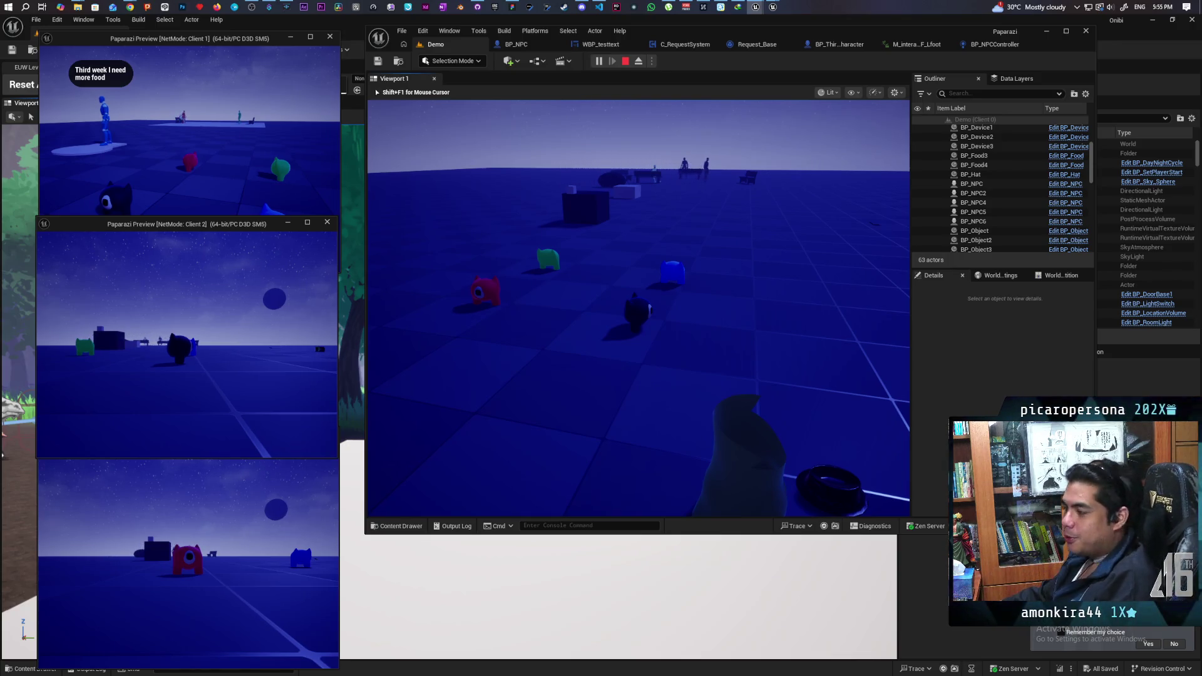
key("w")
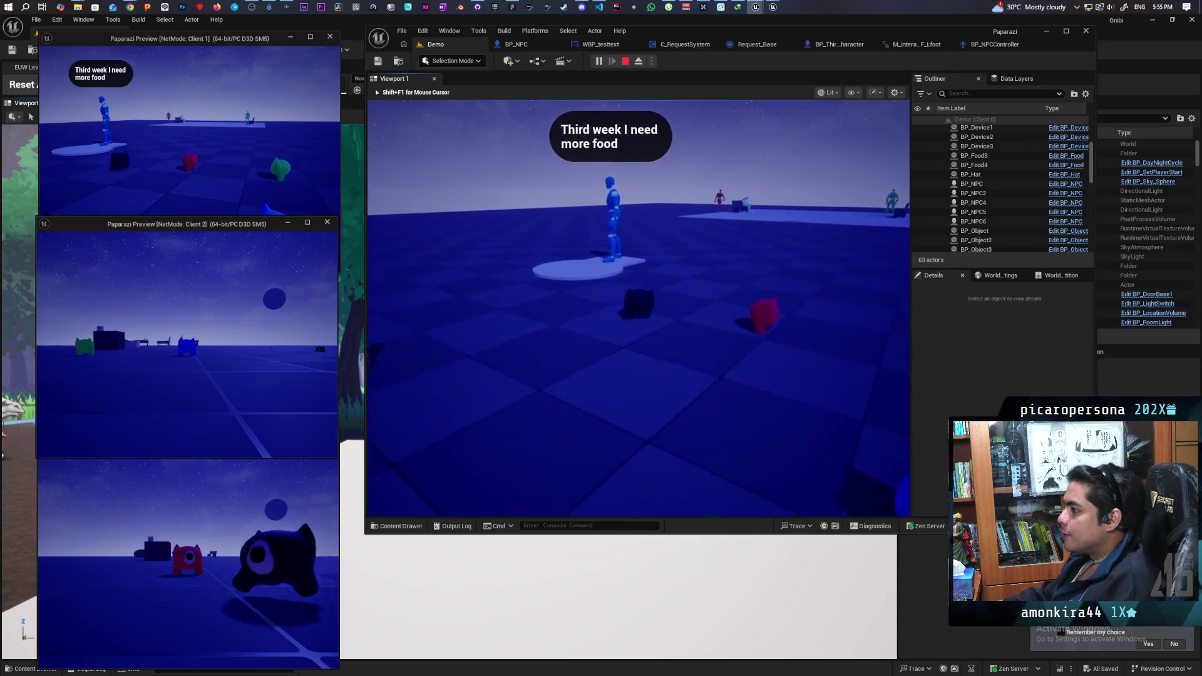
key("w")
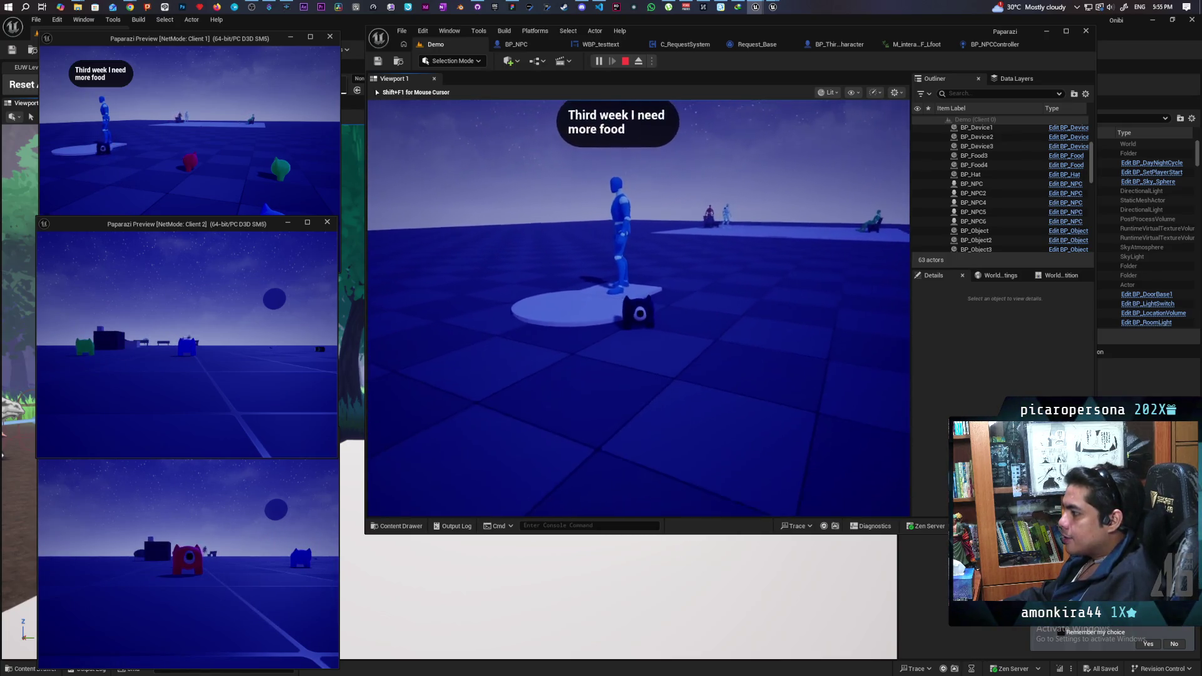
key("shift+F1")
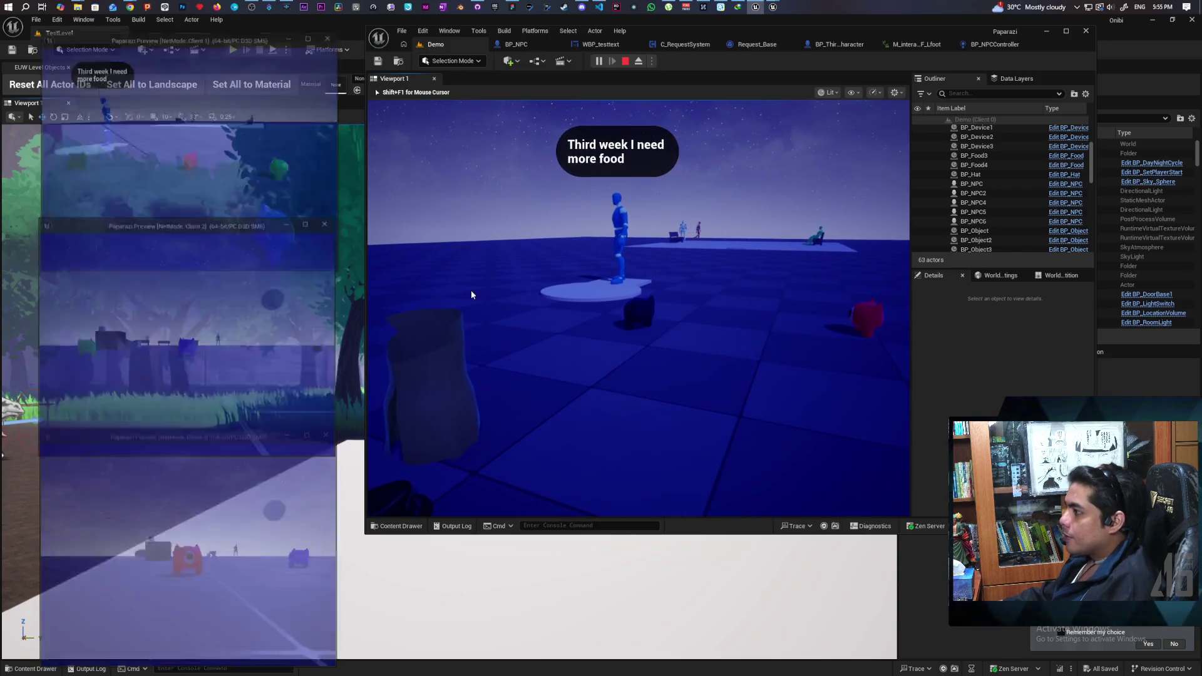
- Stop and restart the multiplayer play session, then take control of Viewport 1
left_click(625, 61)
left_click(611, 56)
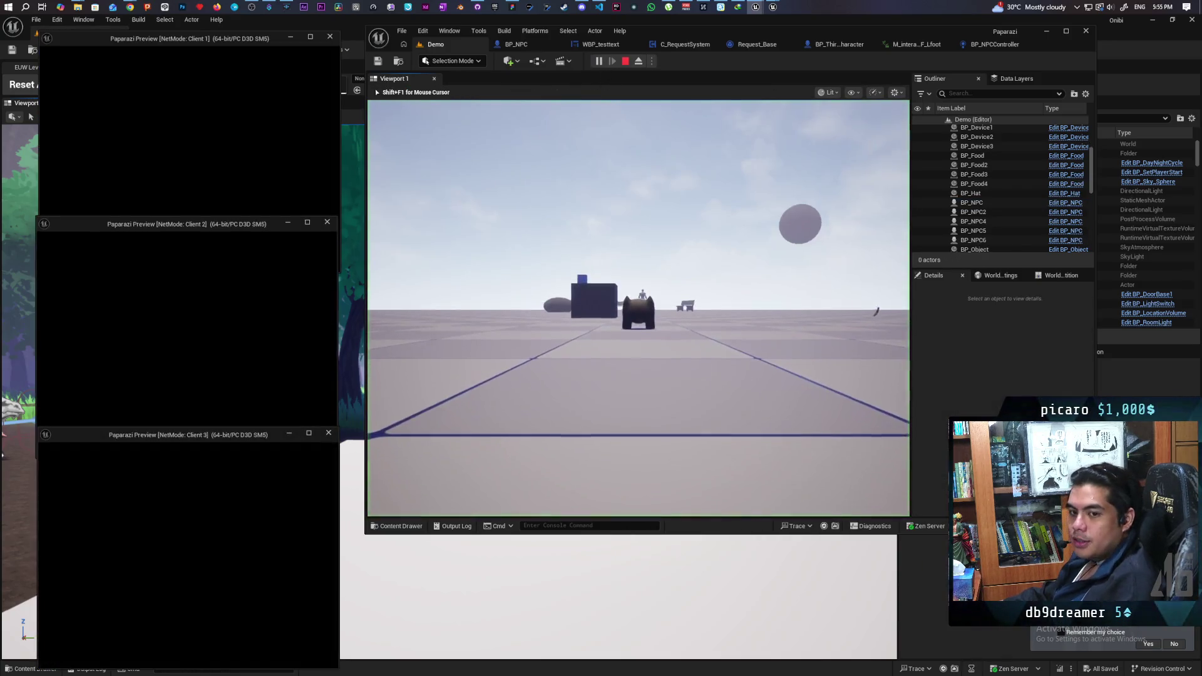
left_click(469, 415)
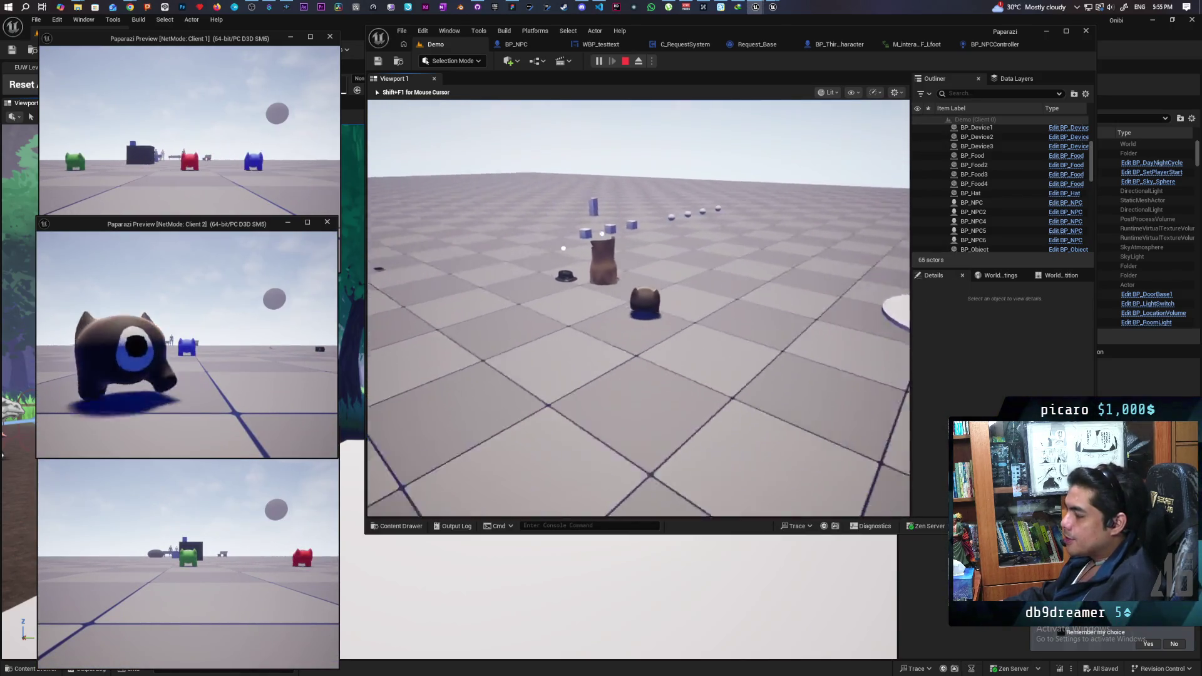
- Walk the cat toward the red and blue NPCs, then Alt+Tab to another client window
key("w")
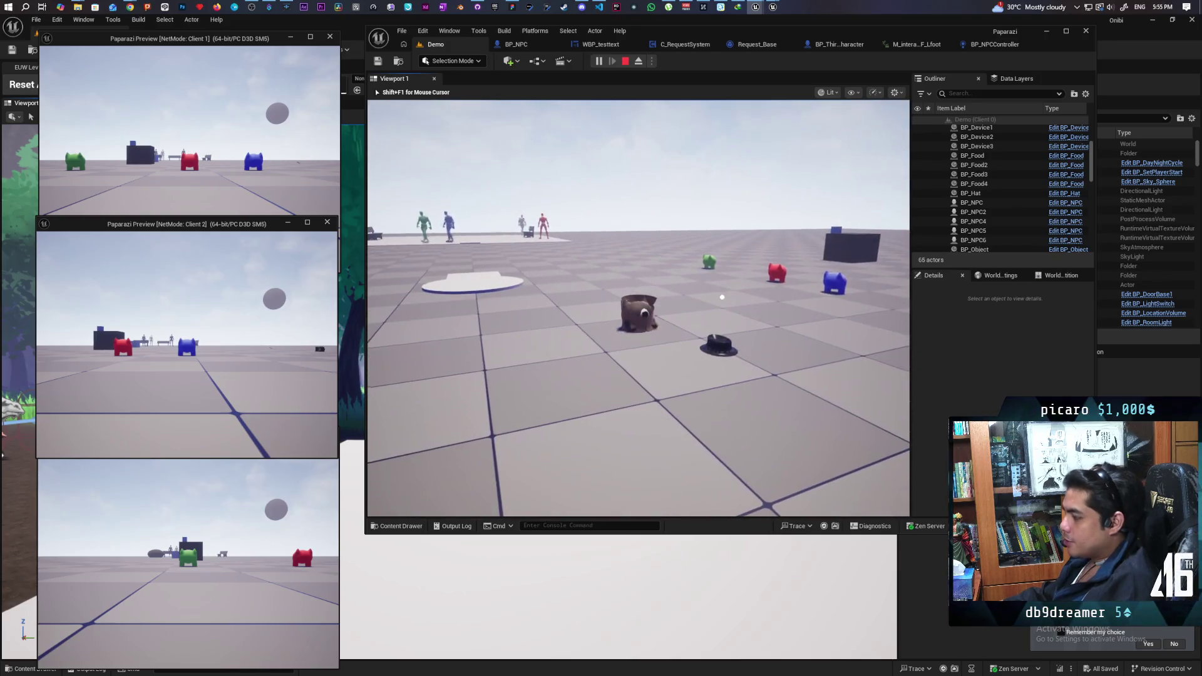
key("w")
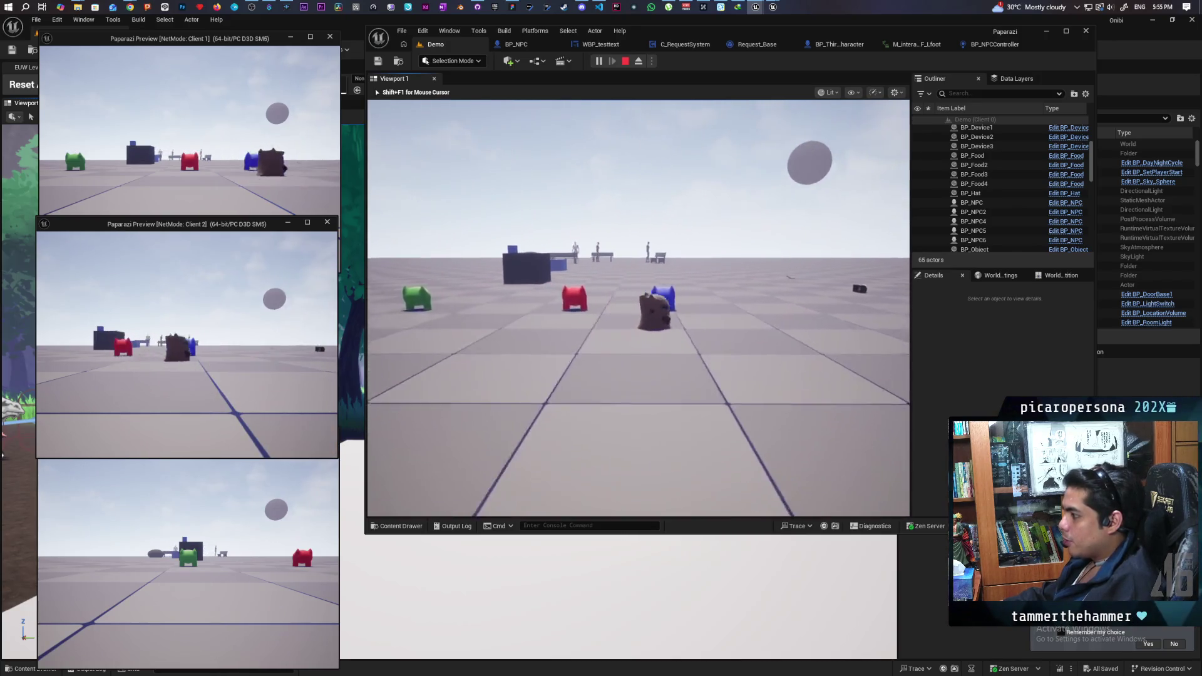
key("w")
key("s")
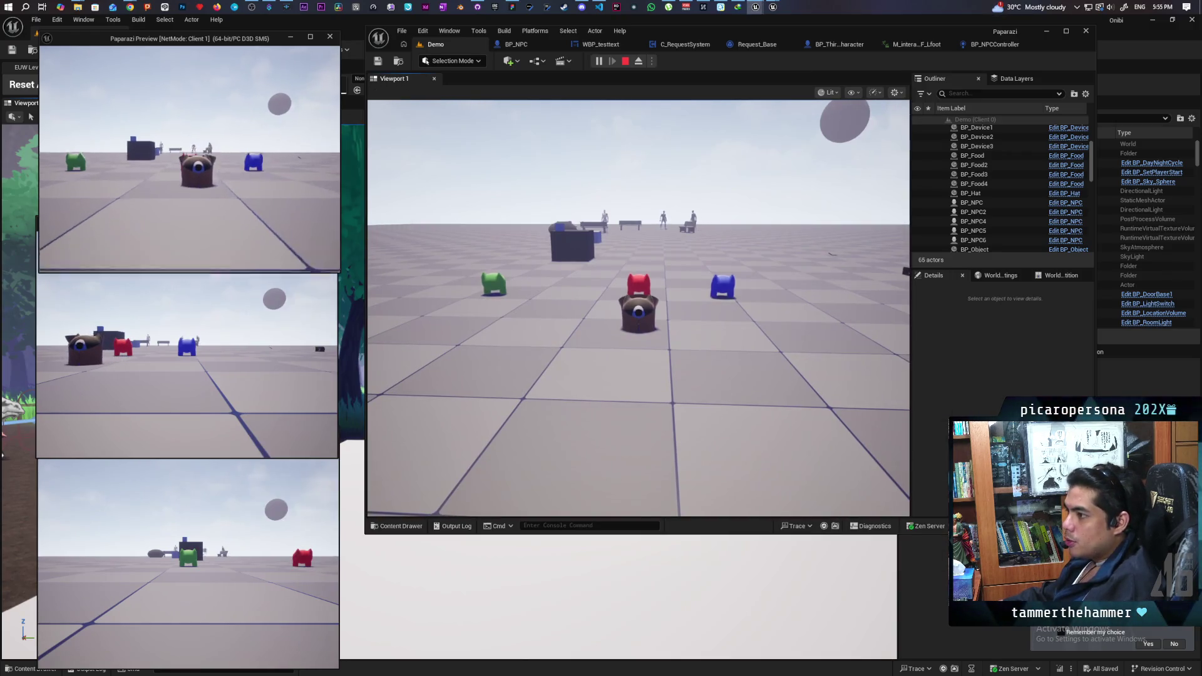
key("alt+Tab")
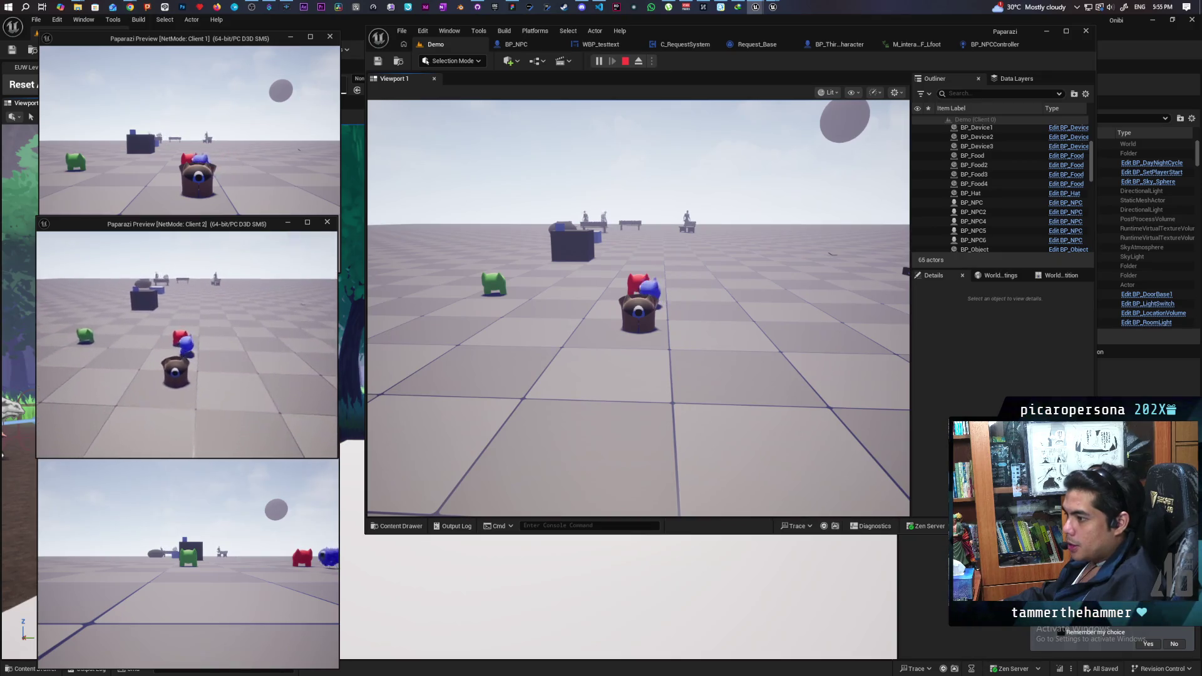
key("alt+Tab")
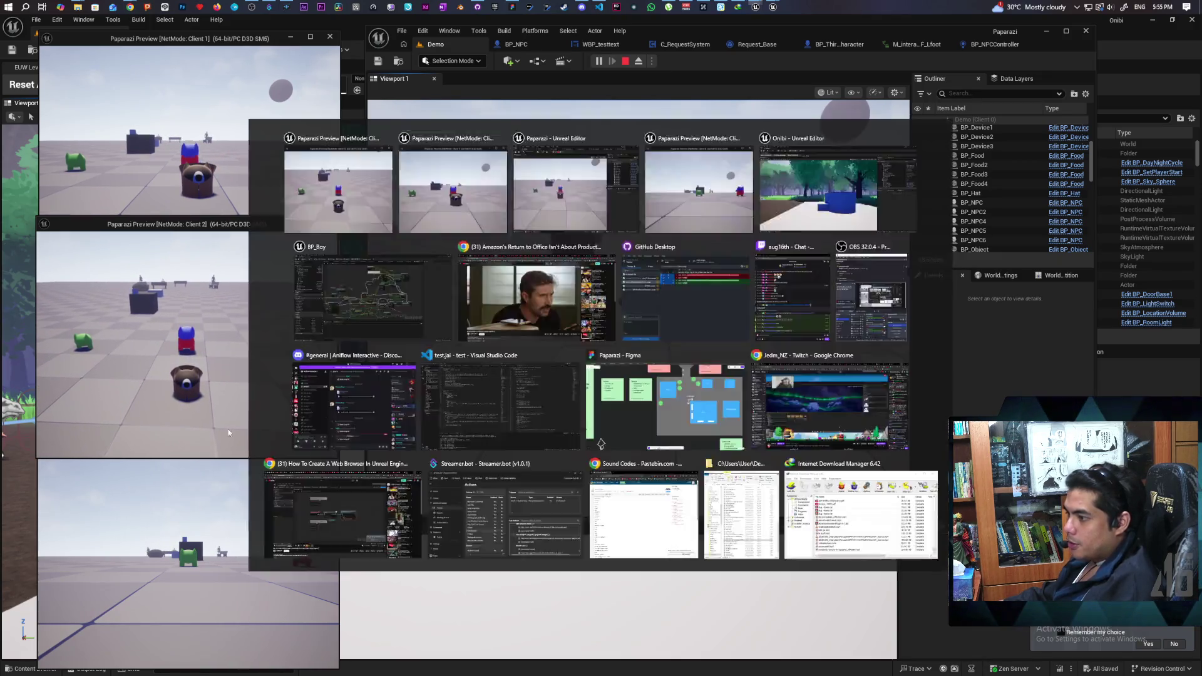
- In the third client, grab the hat with the green cat and jump onto the NPC's head
key("Tab")
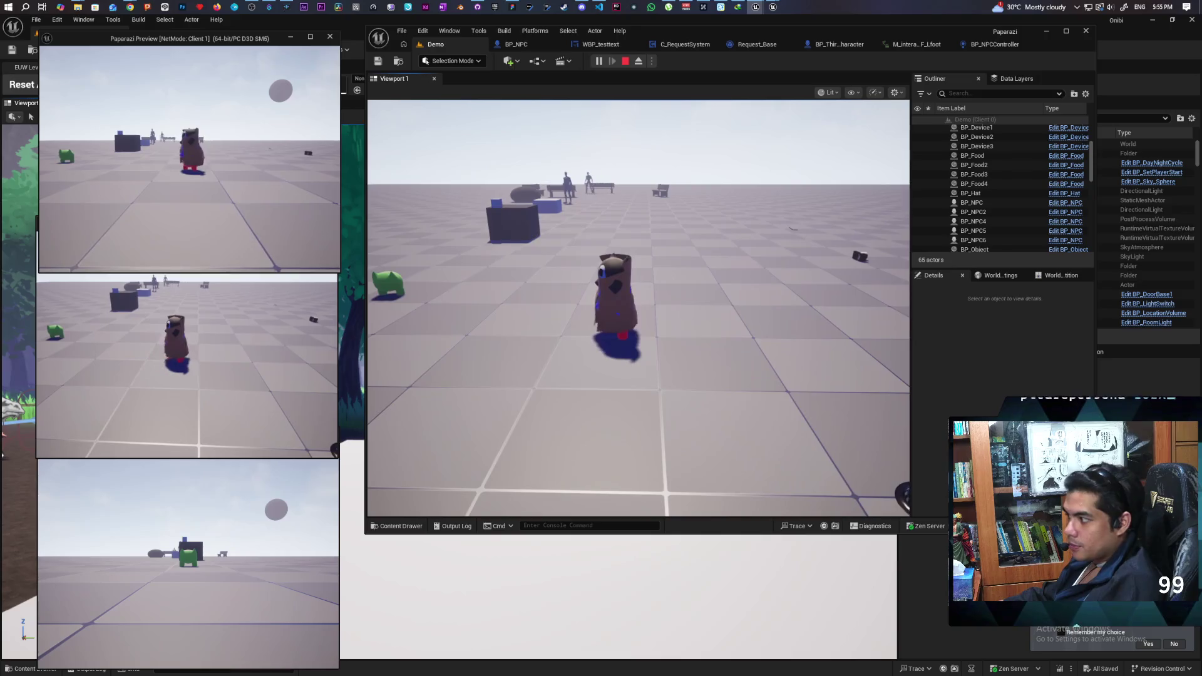
key("alt+Tab")
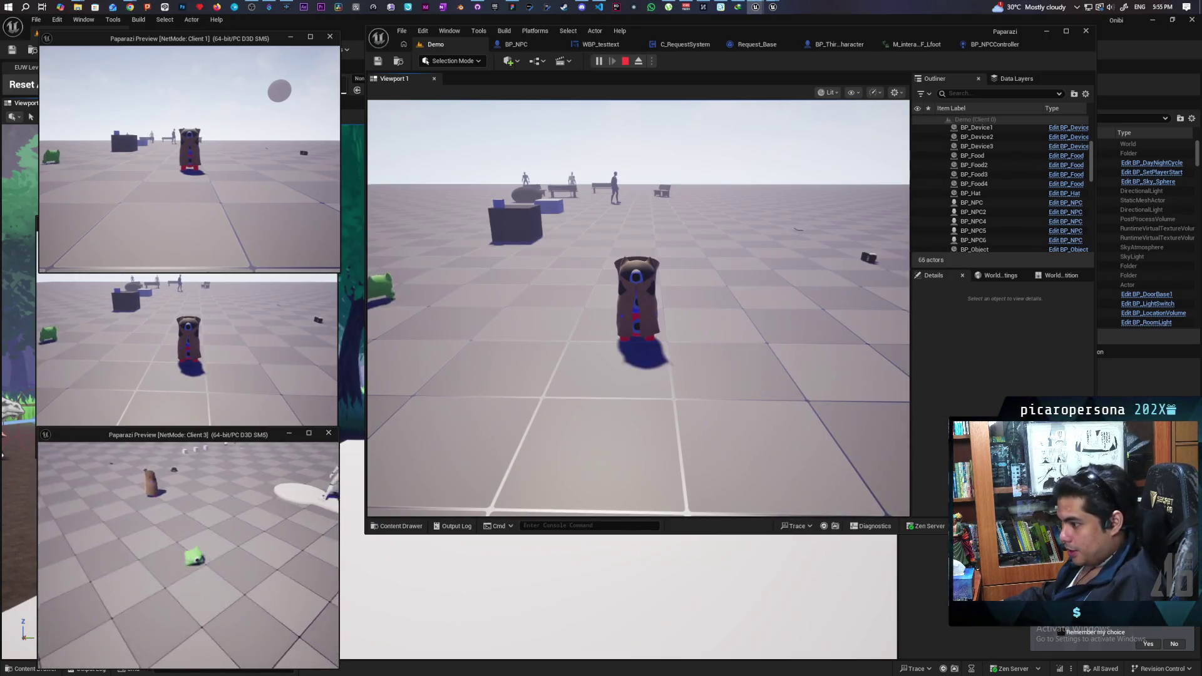
key("w")
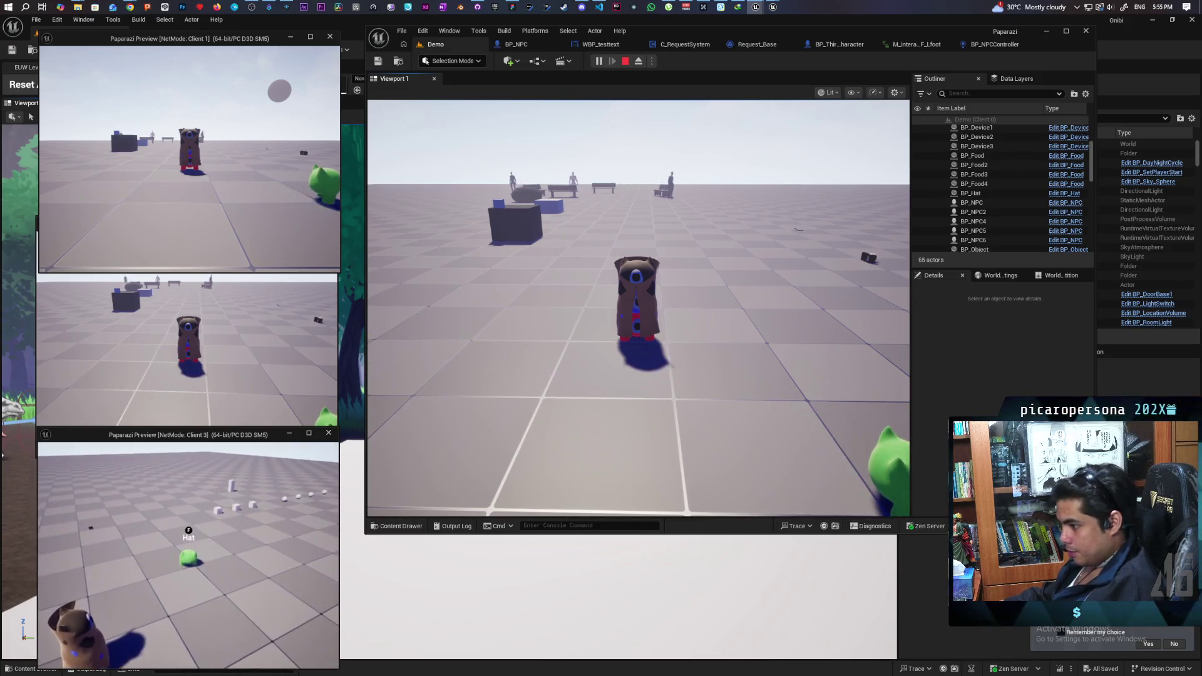
key("f")
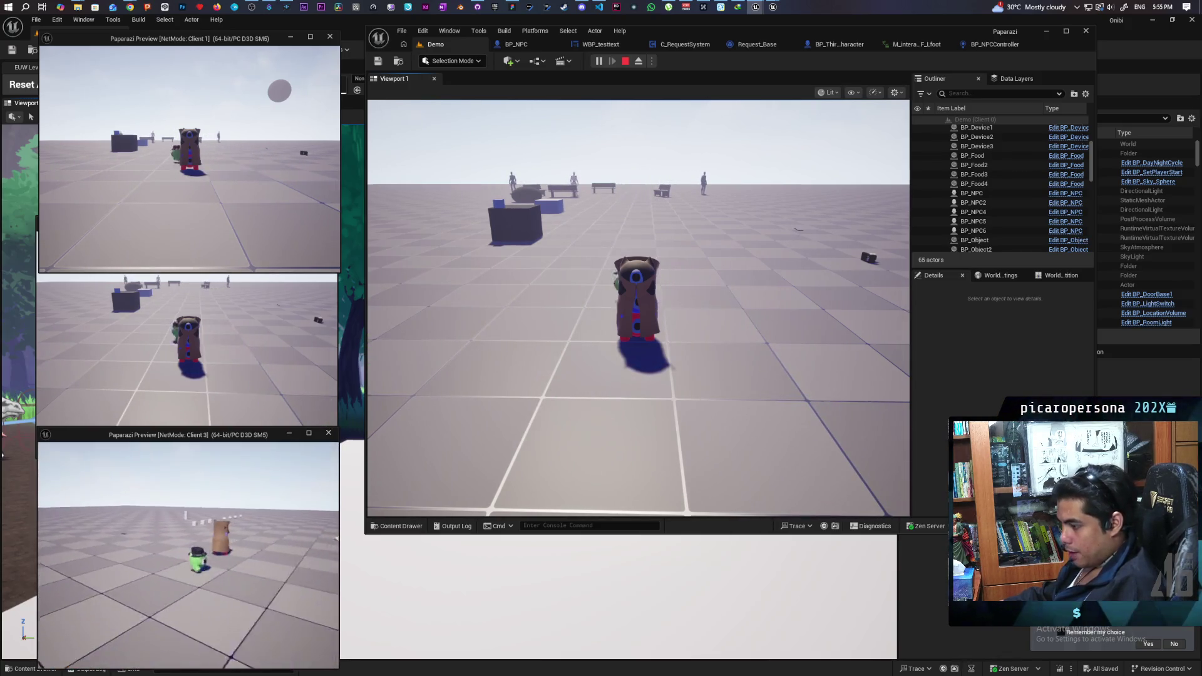
key("w")
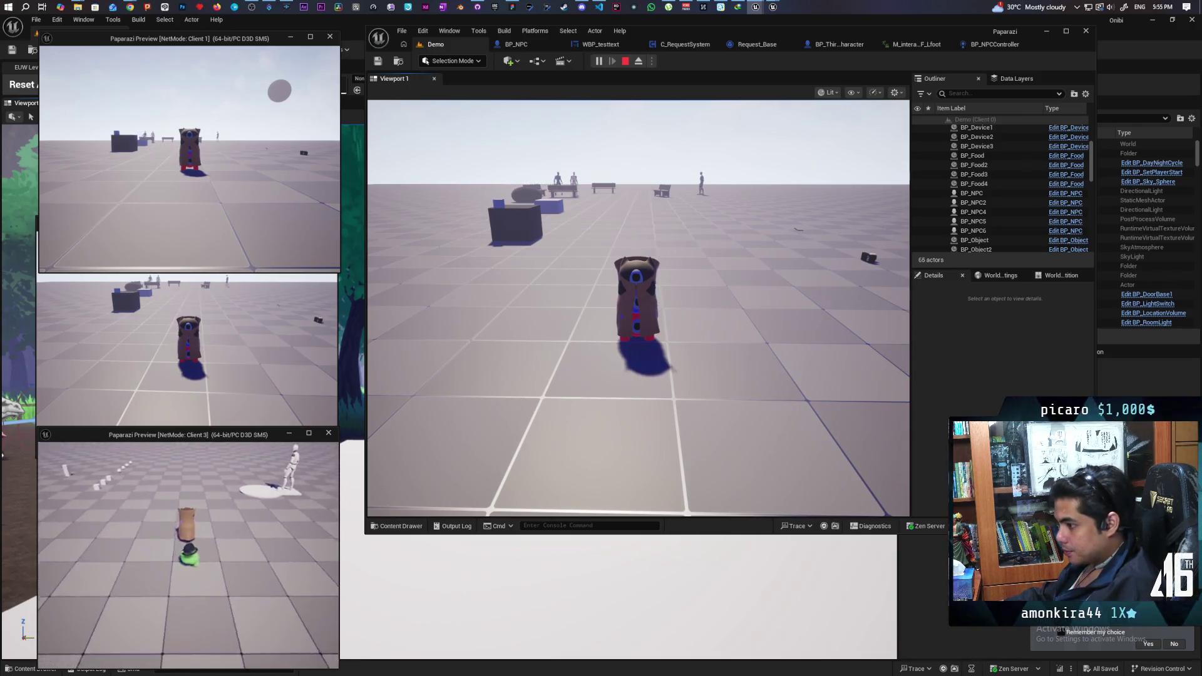
key("space")
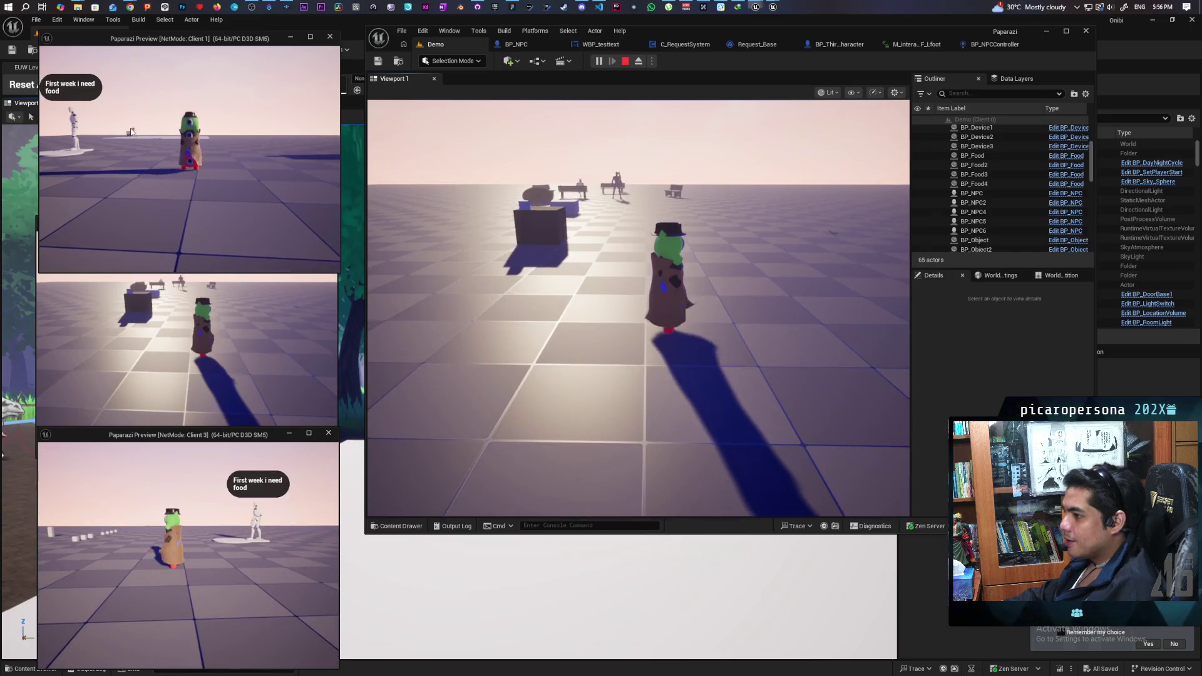
- Take control in the main viewport and carry the food sack to the NPC
left_click(591, 260)
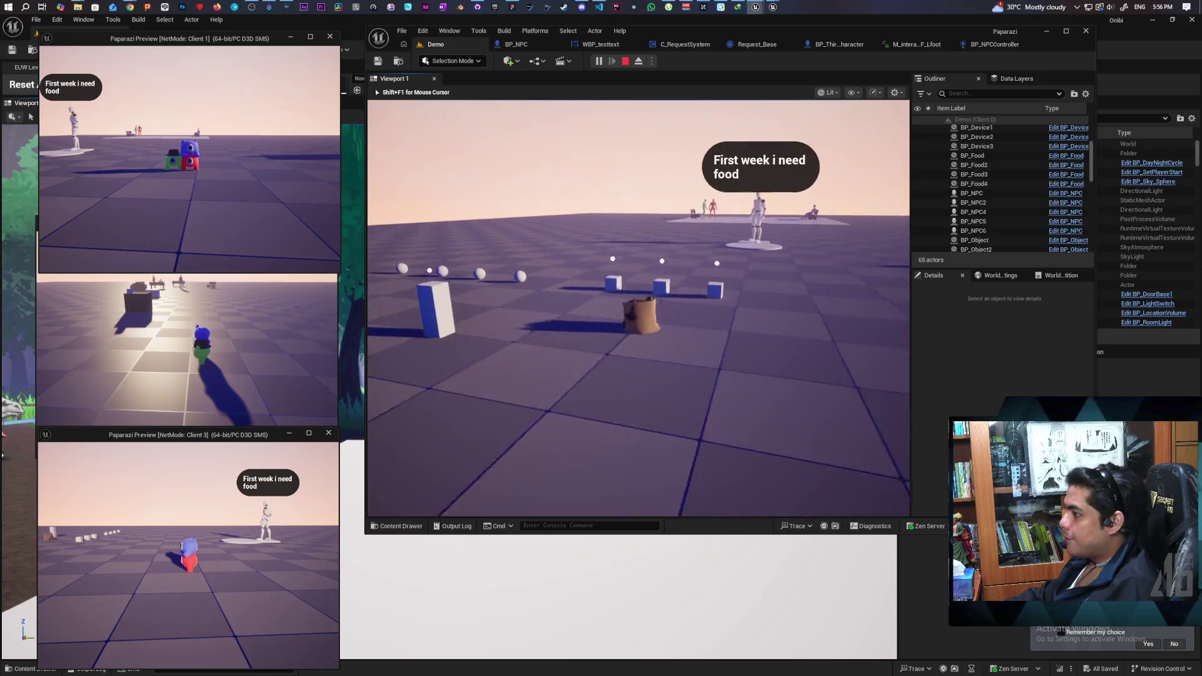
key("w")
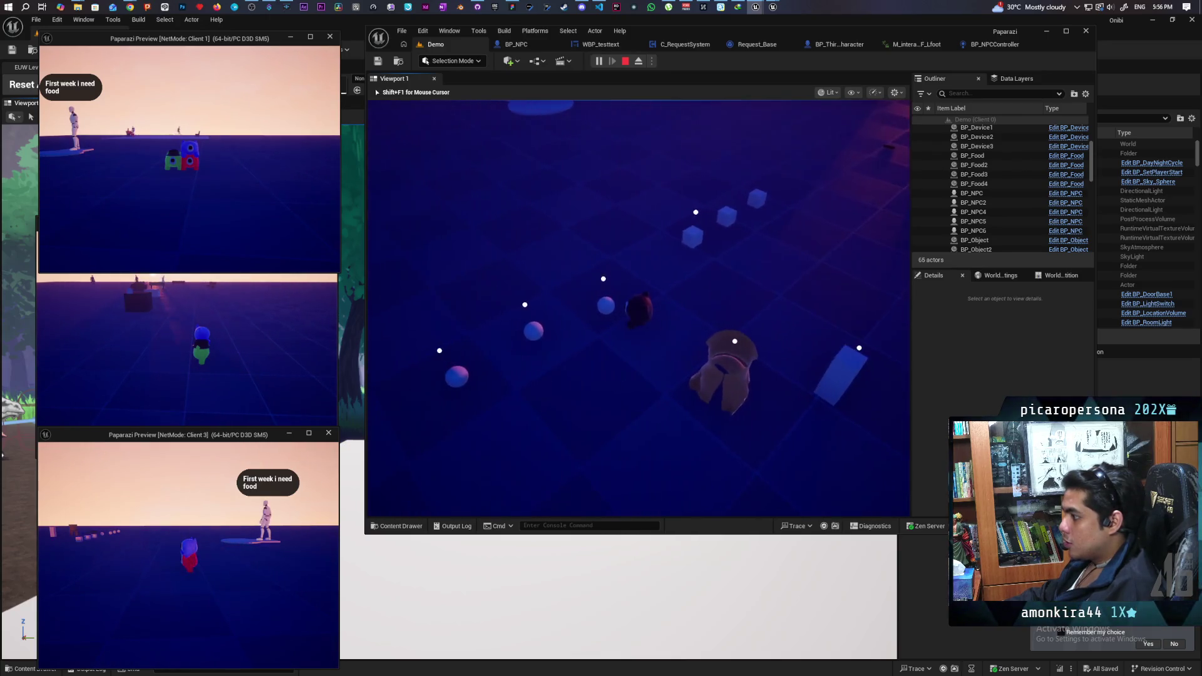
key("w")
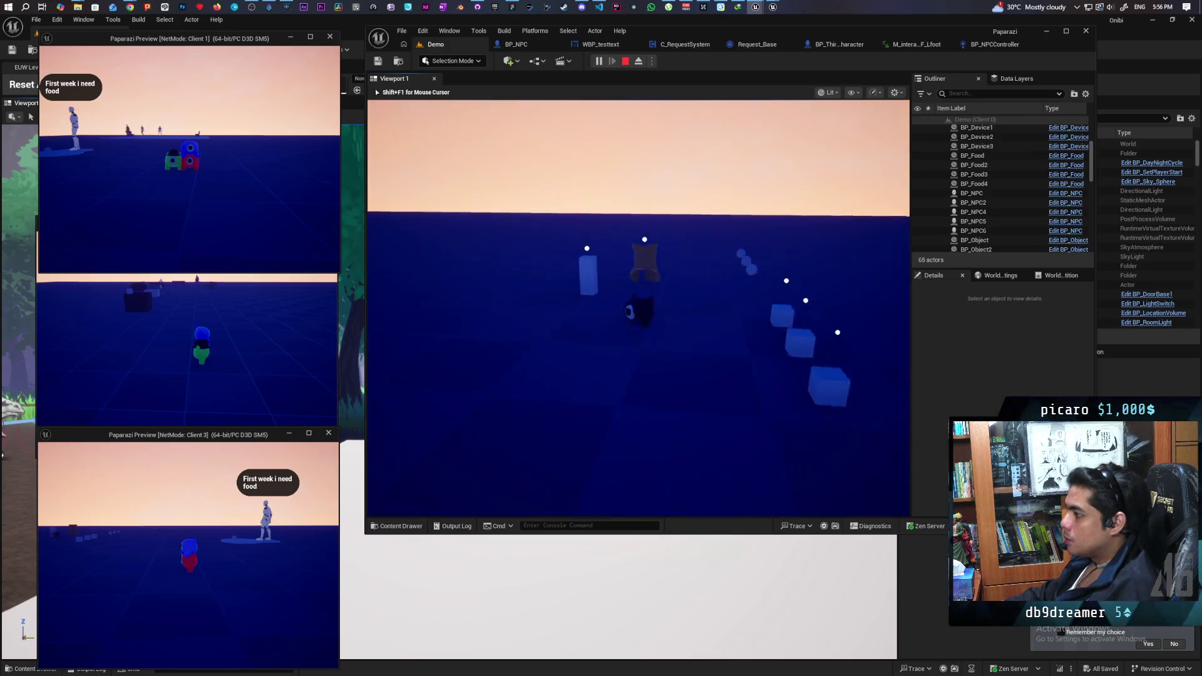
- Ring the bell, walk to the NPC saying 'It's a miracle', then stop Play In Editor with Esc
key("f")
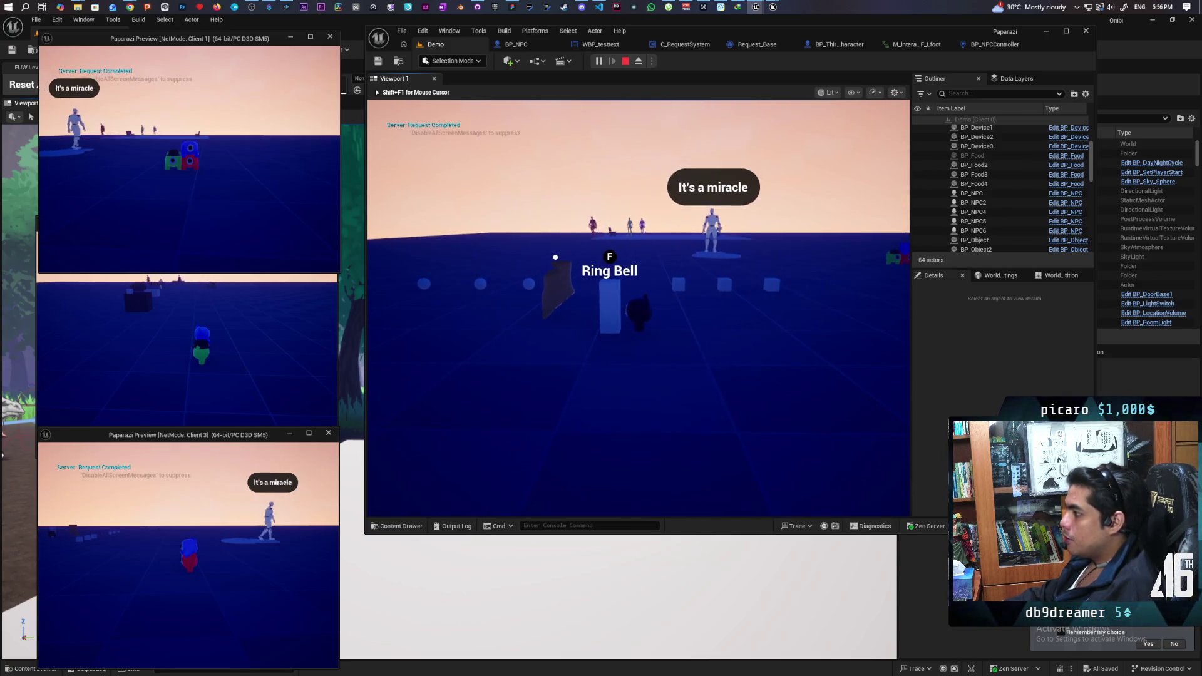
key("w")
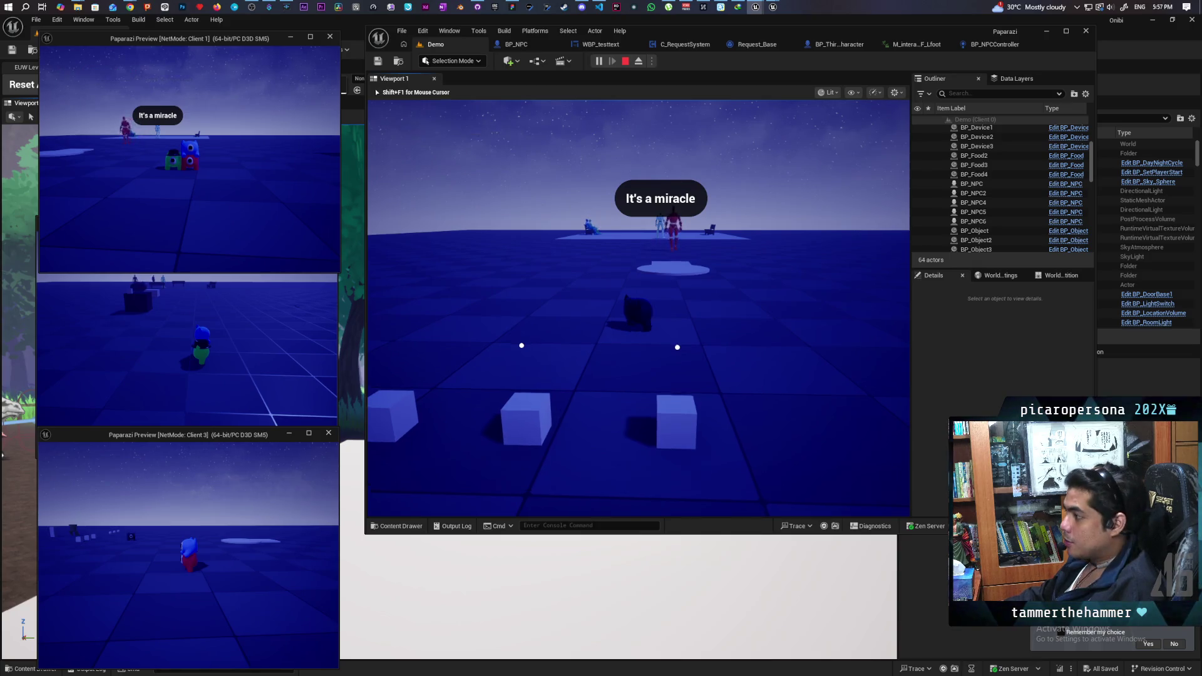
key("w")
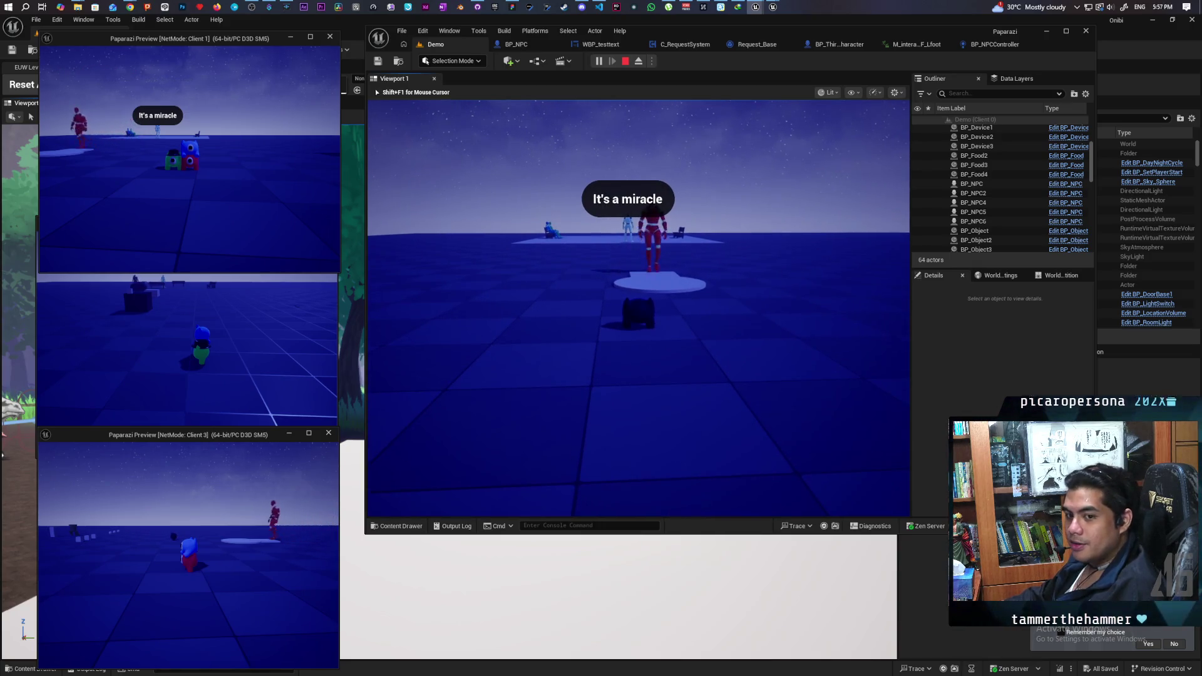
key("w")
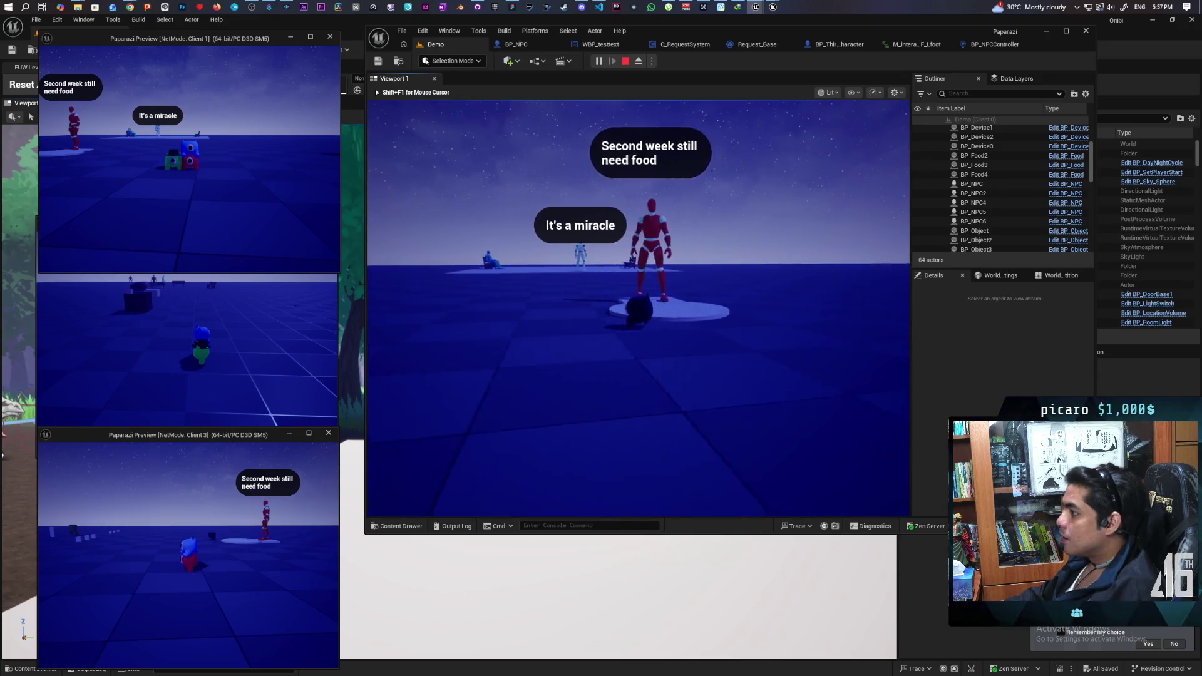
key("a")
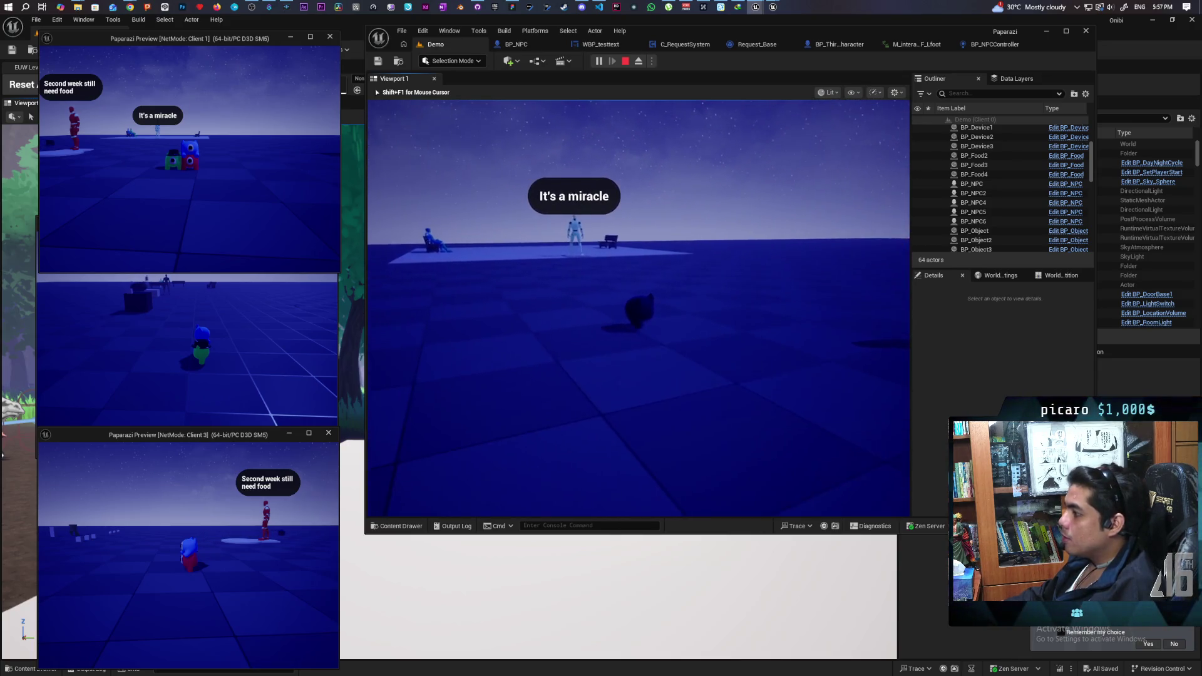
key("w")
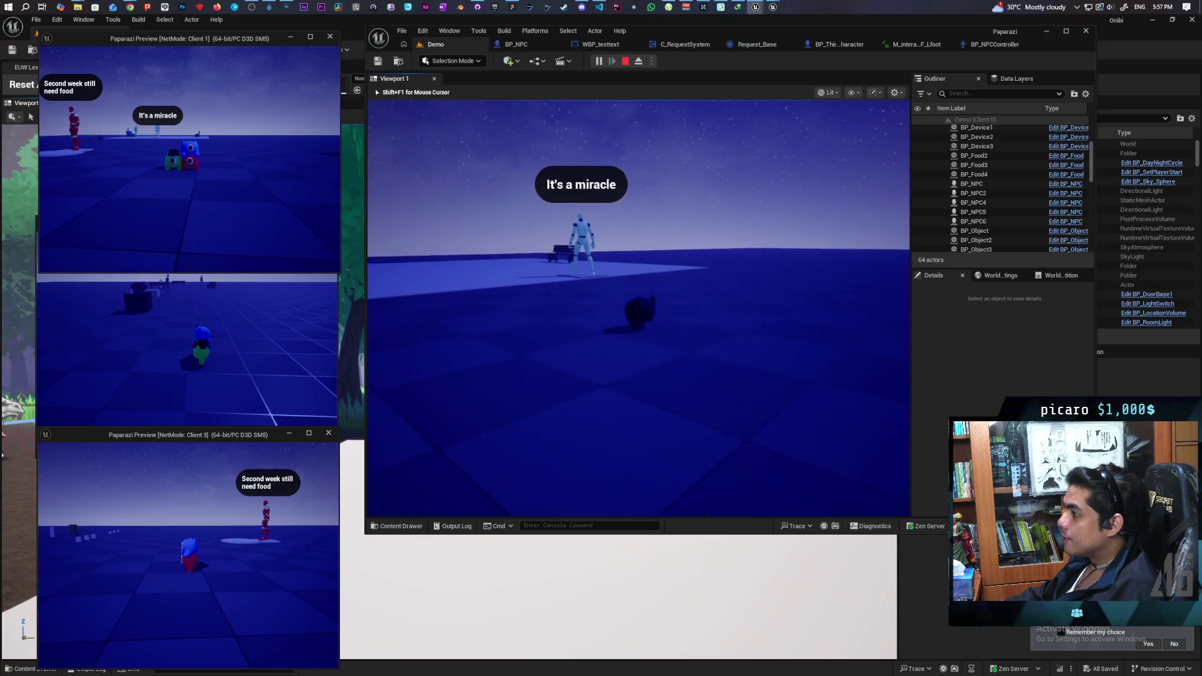
key("w")
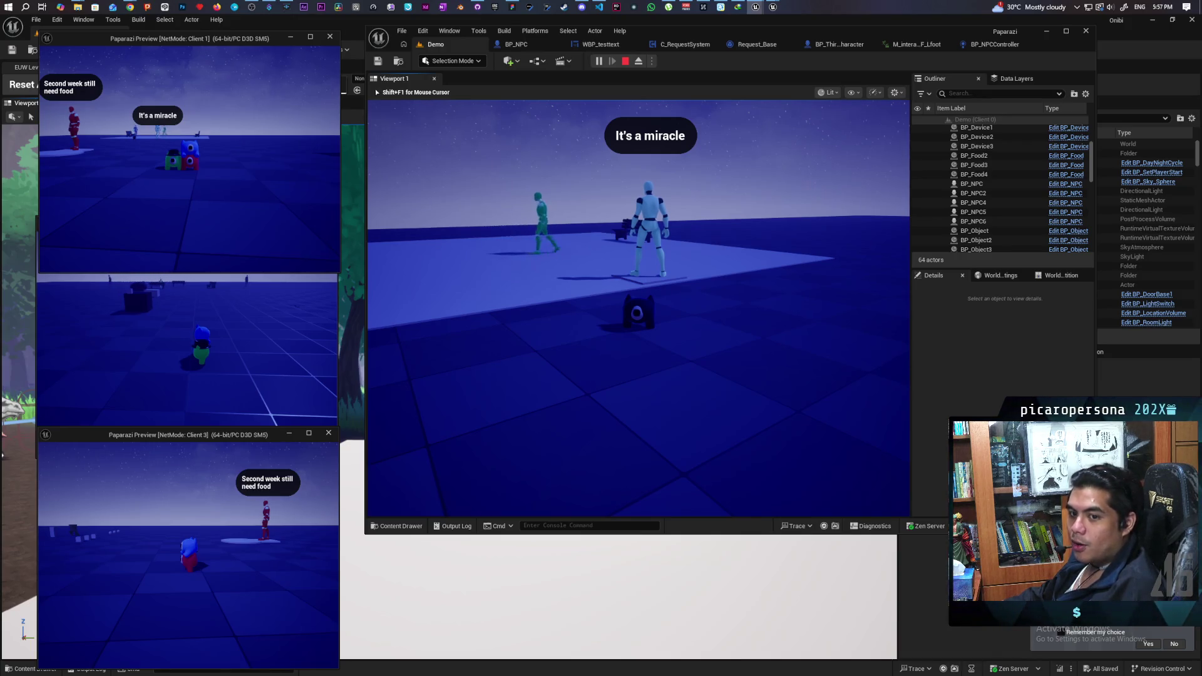
key("Escape")
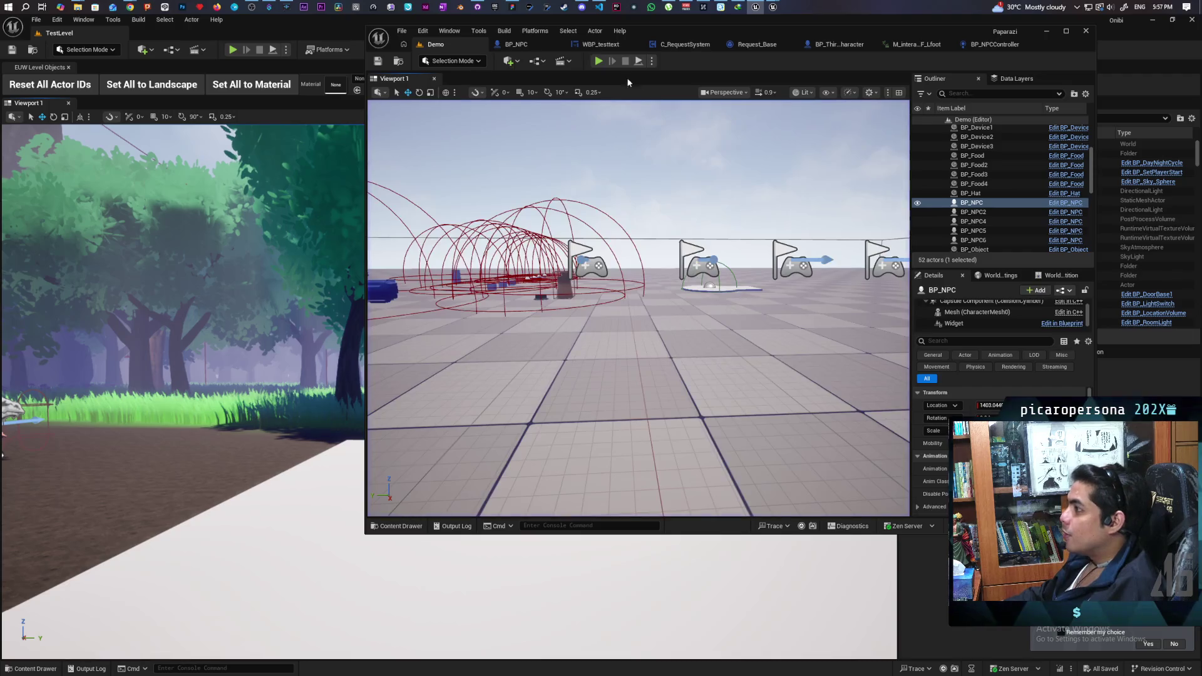
- Start a new three-client session with Alt+P, walk the cat to the bell and ring it
key("alt+p")
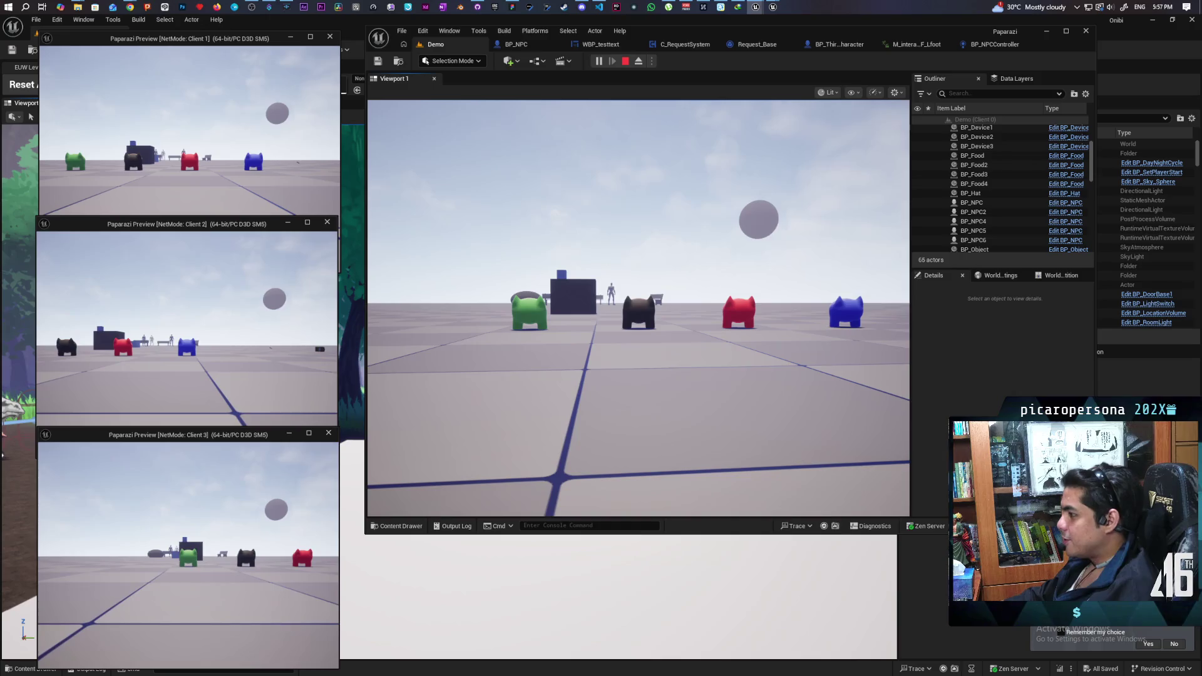
left_click(594, 332)
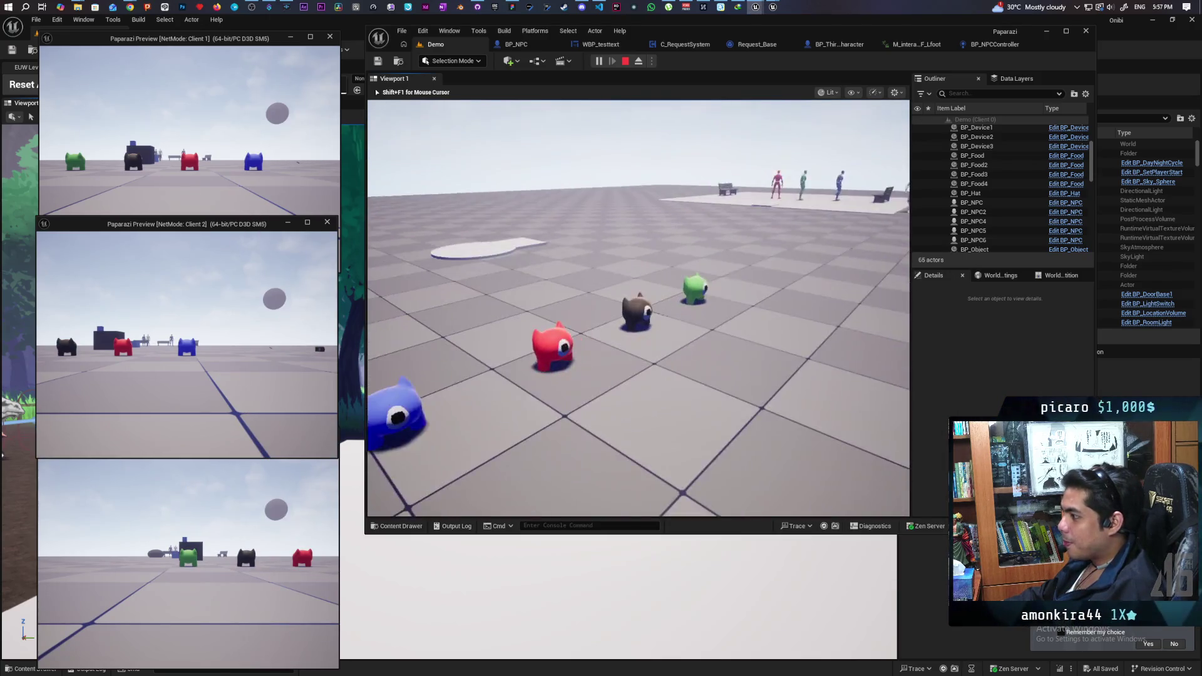
key("w")
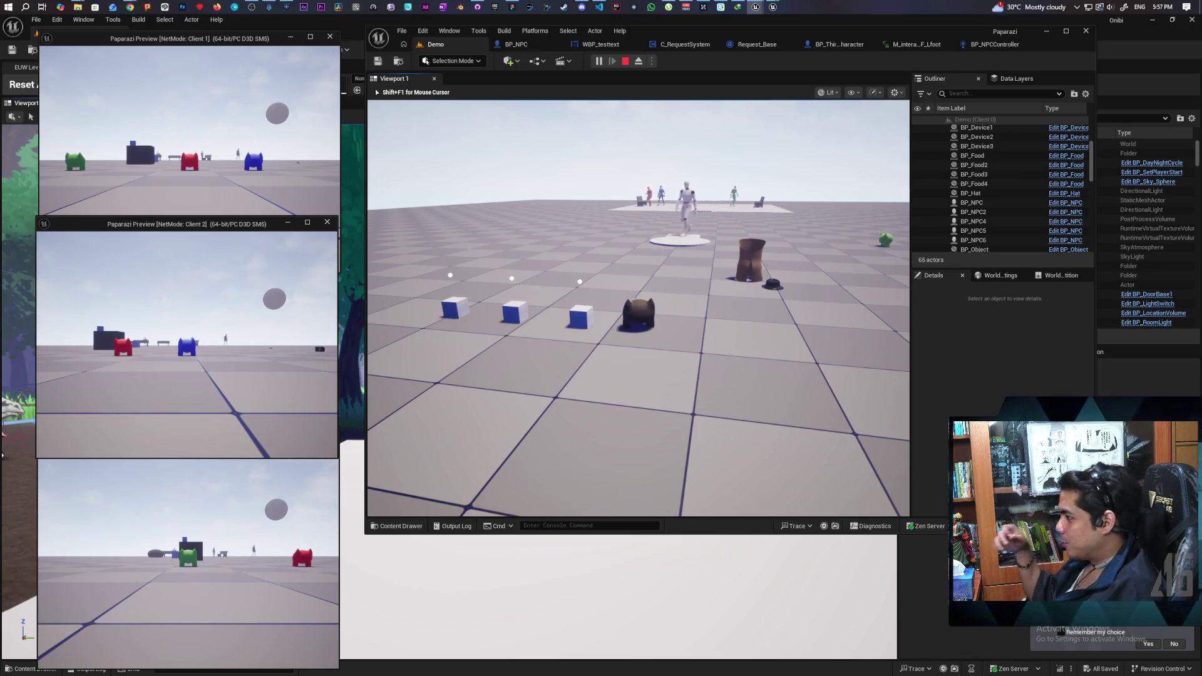
key("w")
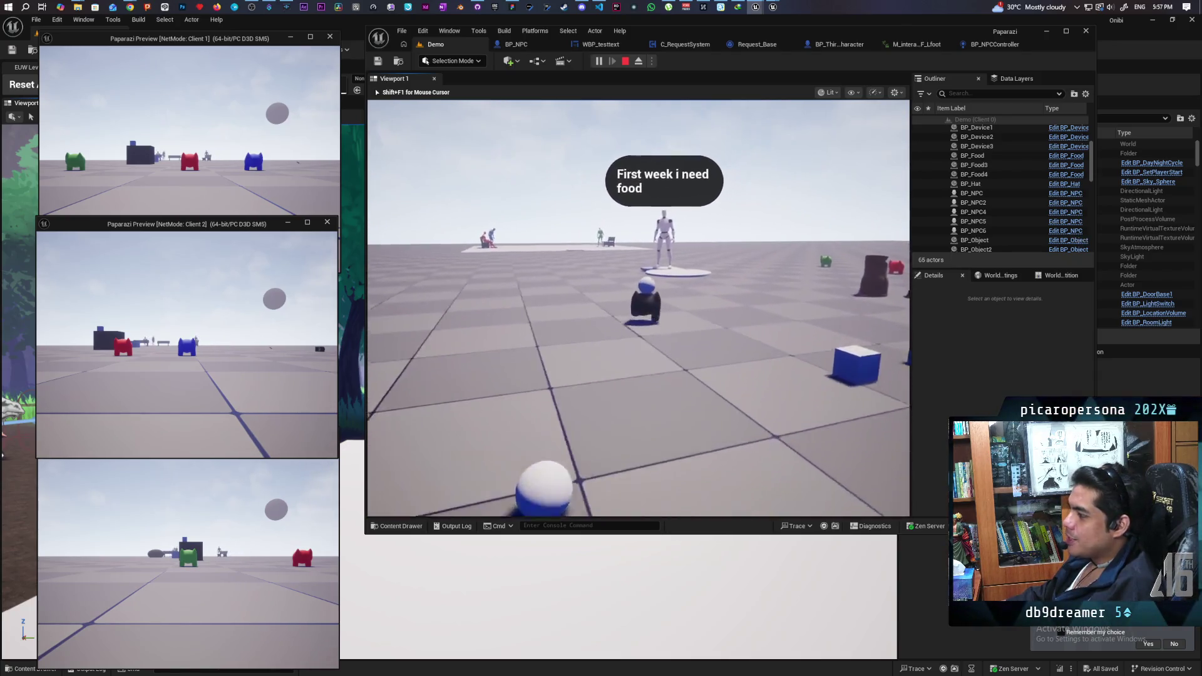
key("w")
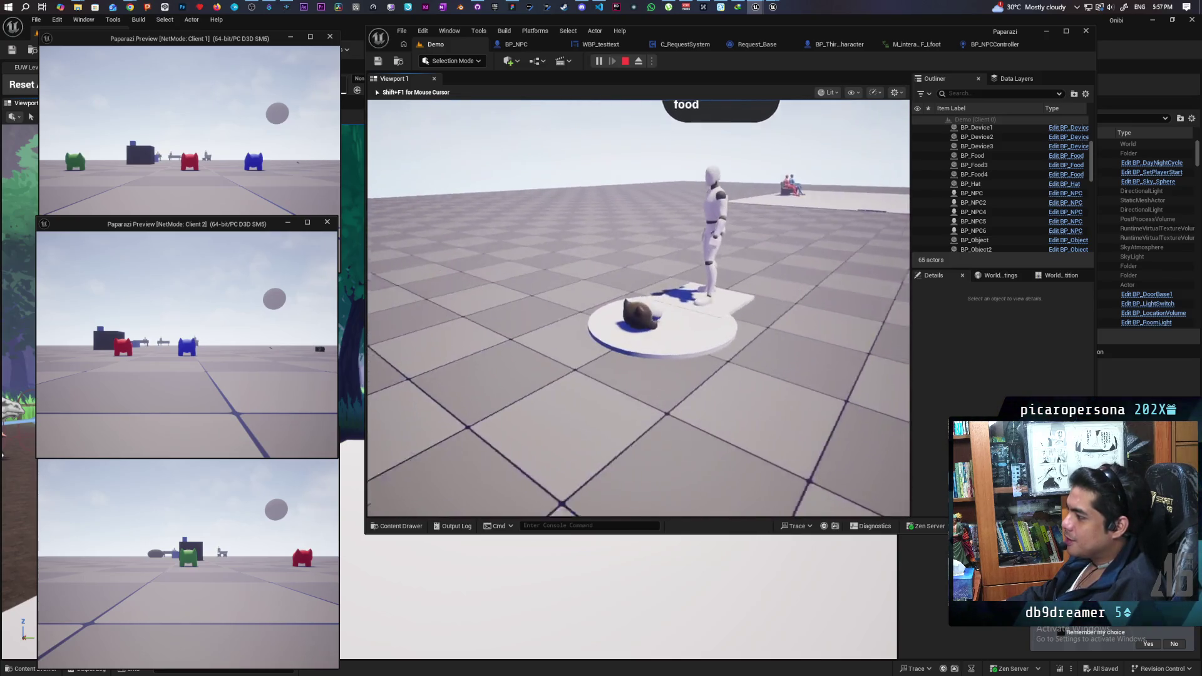
key("w")
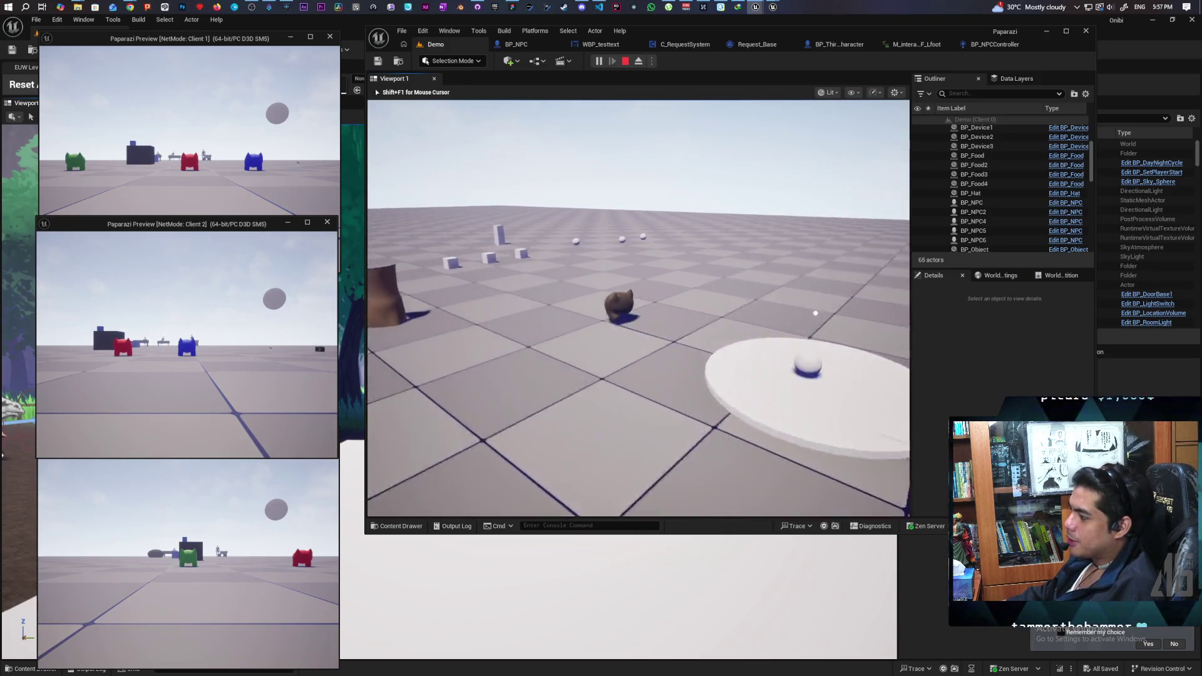
key("w")
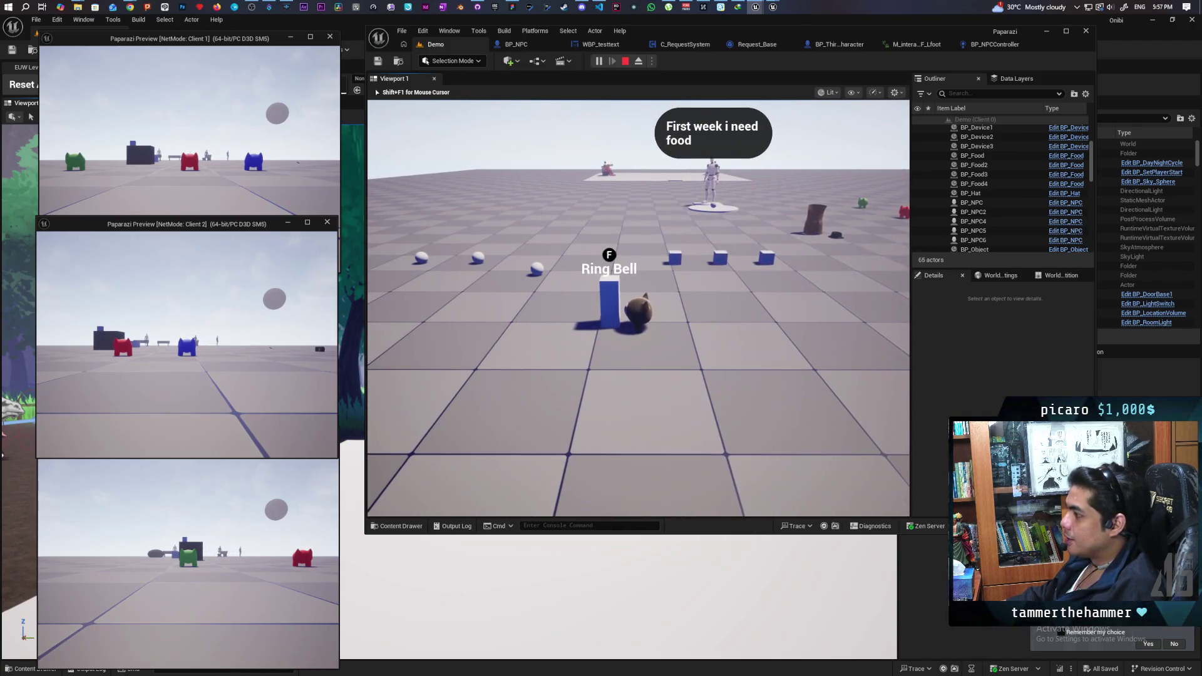
key("f")
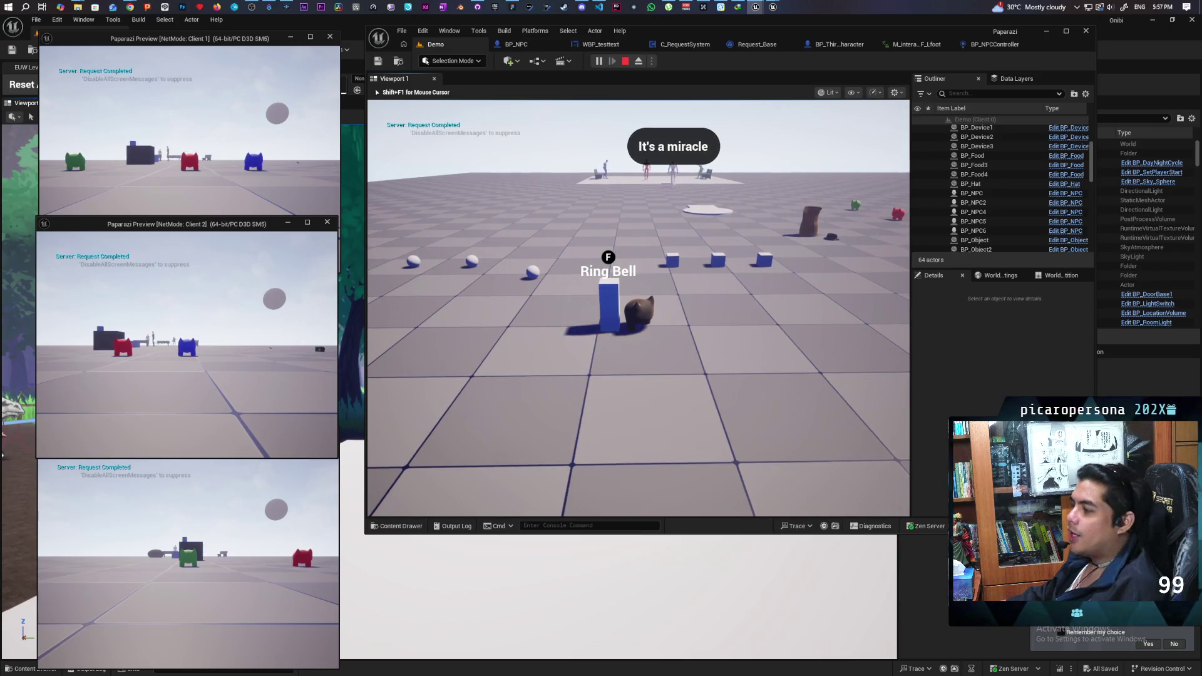
- Fetch the food for the red NPC's second-week request and walk back up to the bell
key("w")
key("a")
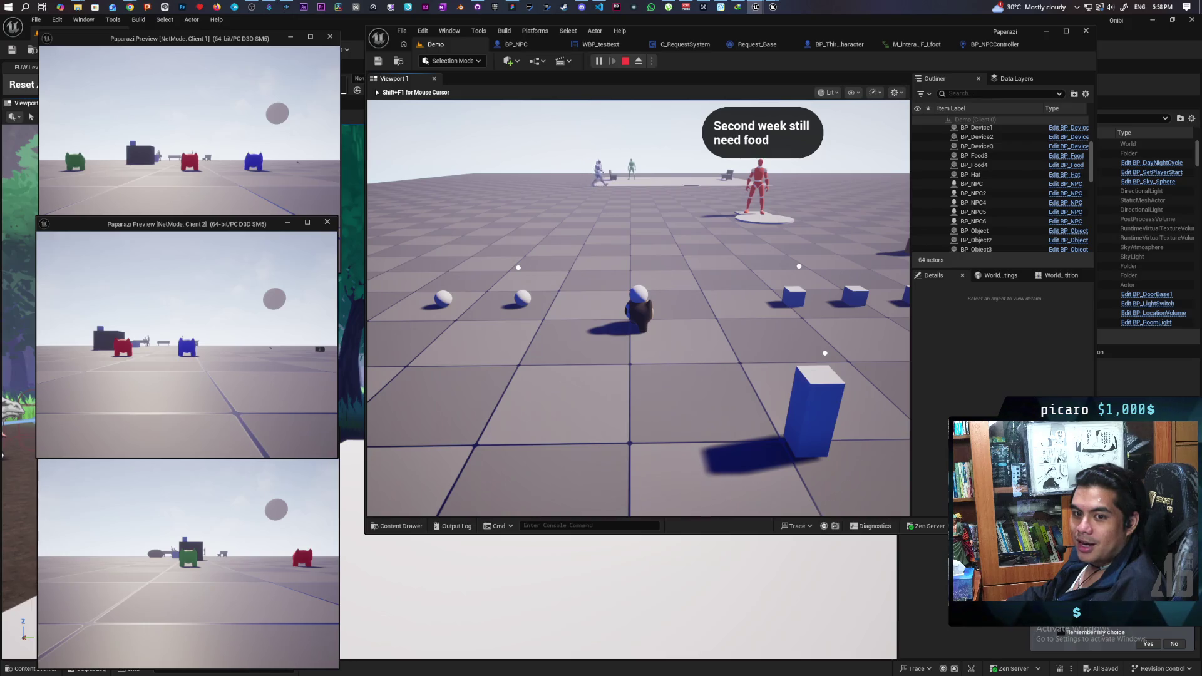
key("w")
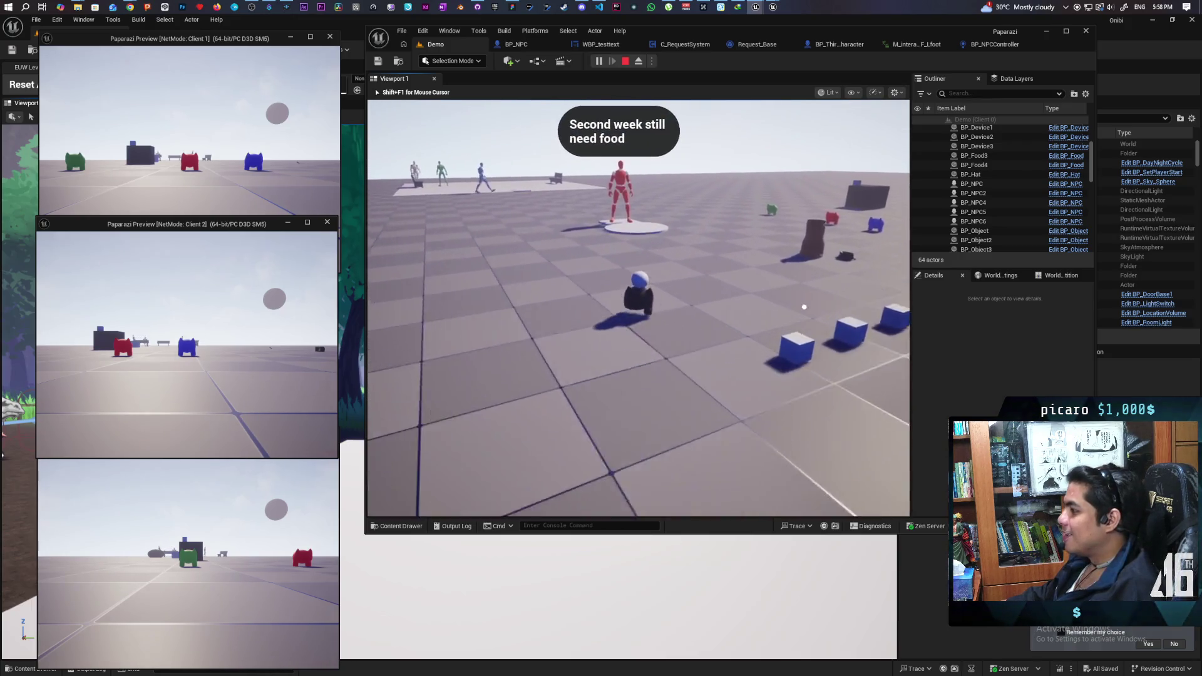
key("w")
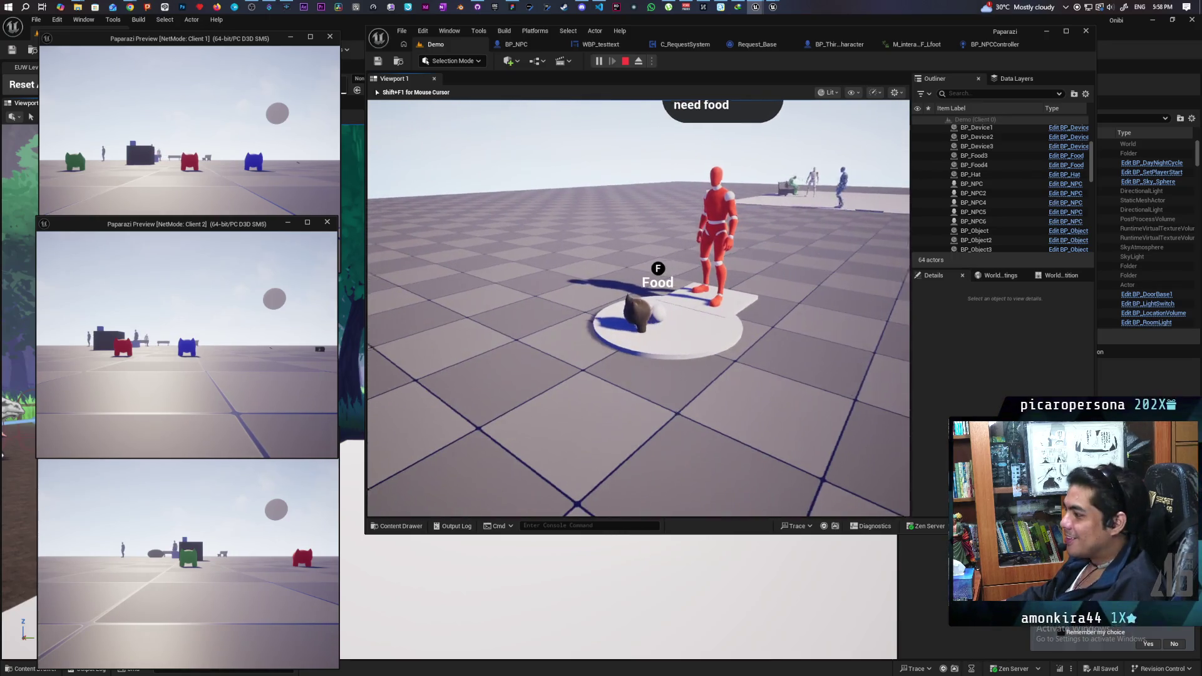
key("w")
key("w")
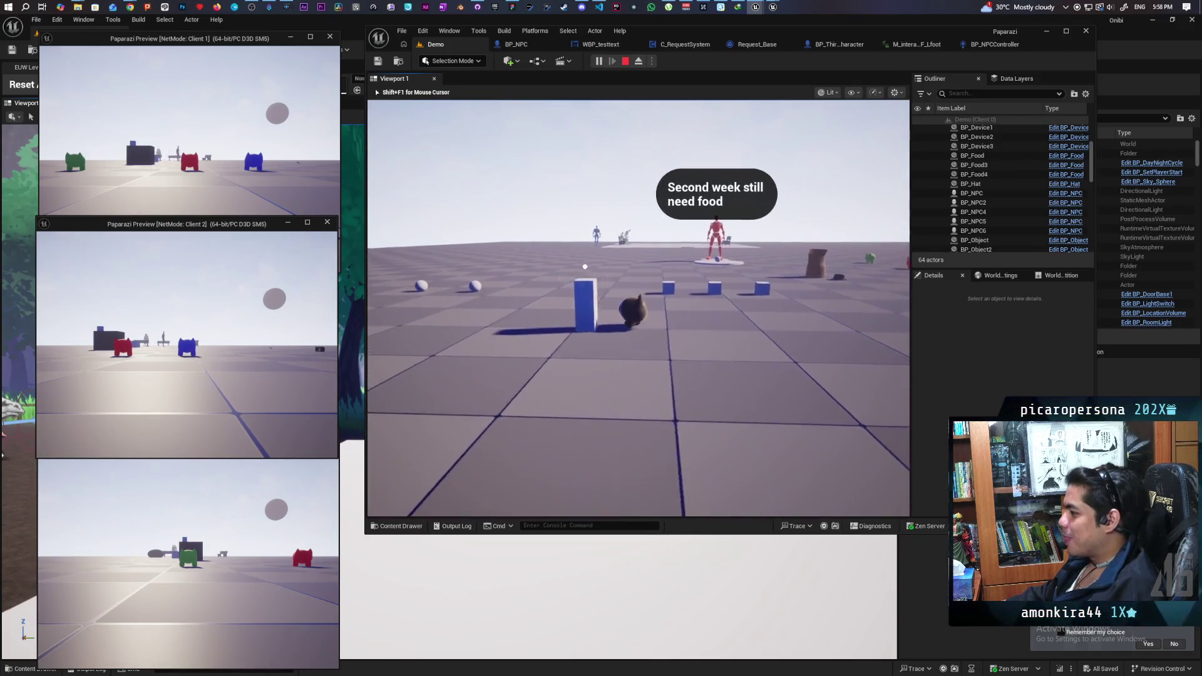
key("w")
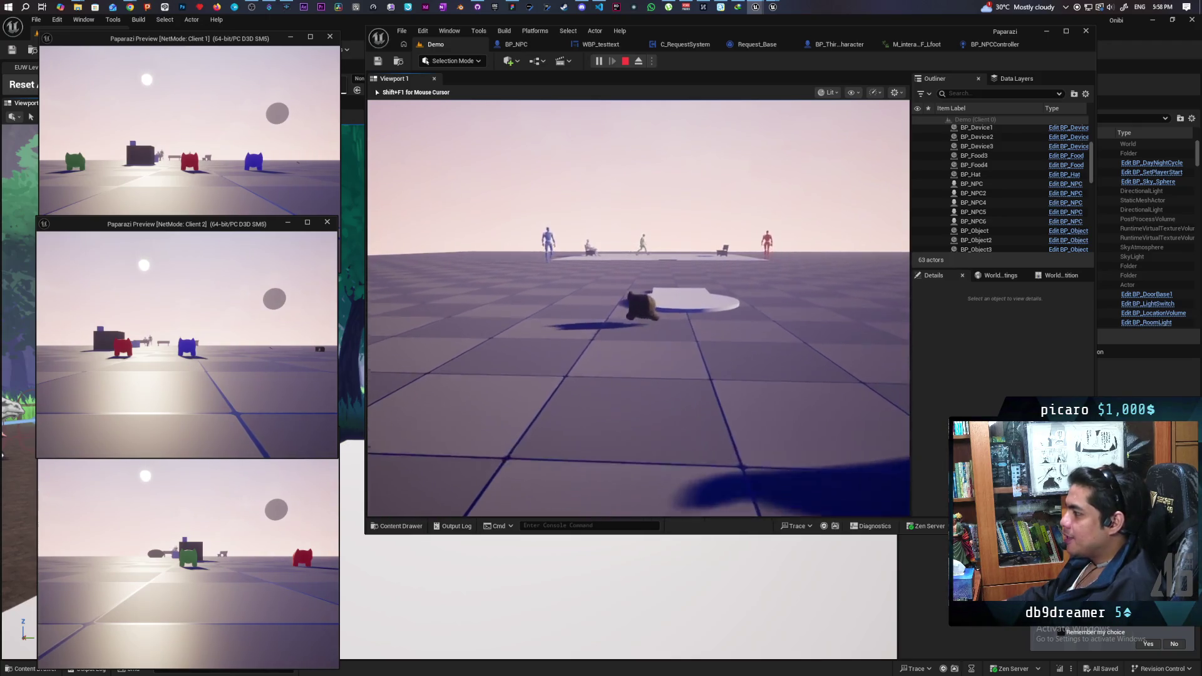
- Run the cat onto the NPC's platform and back off it again
key("w")
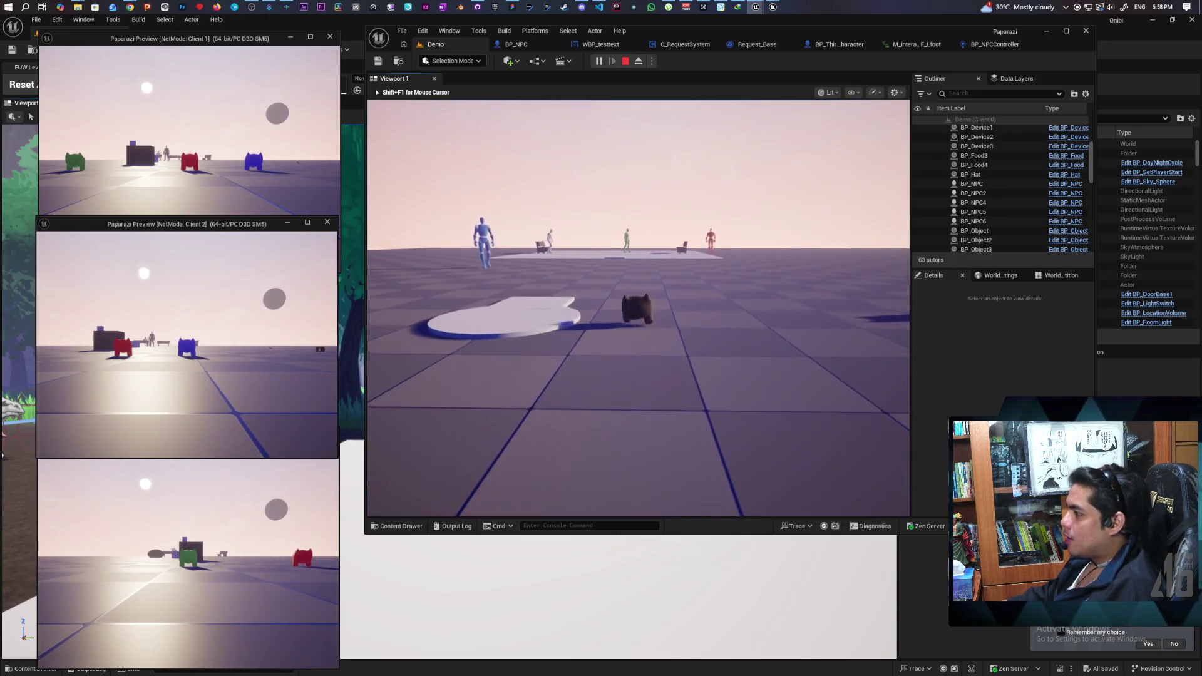
key("w")
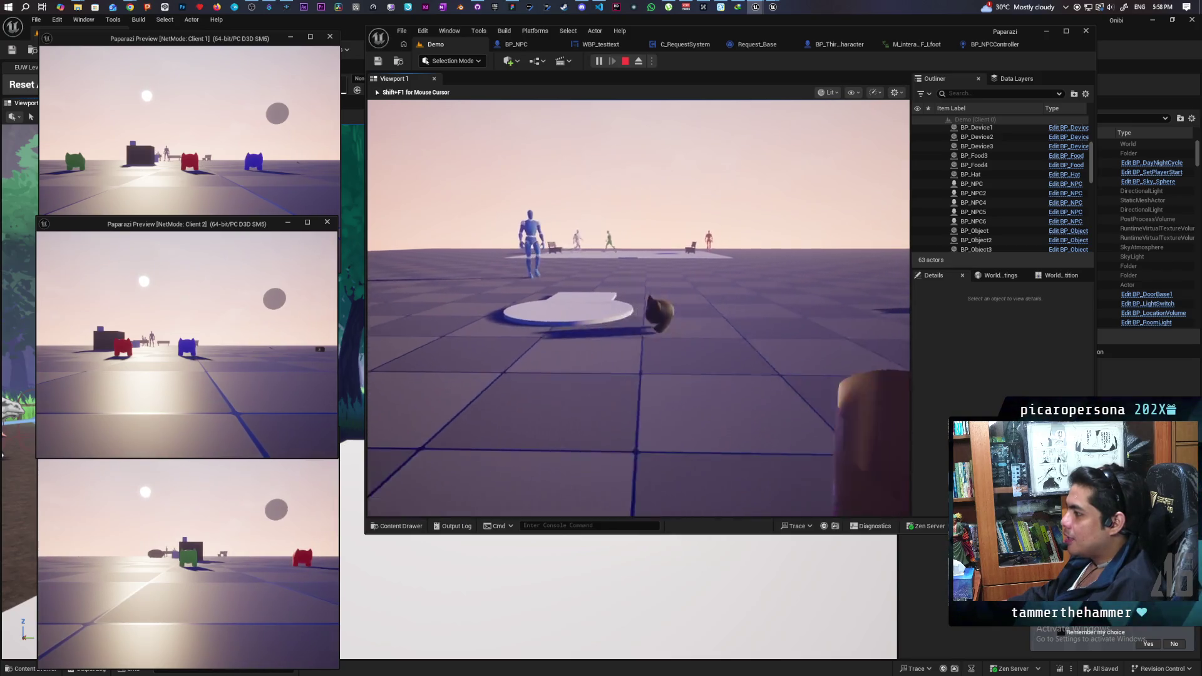
key("w")
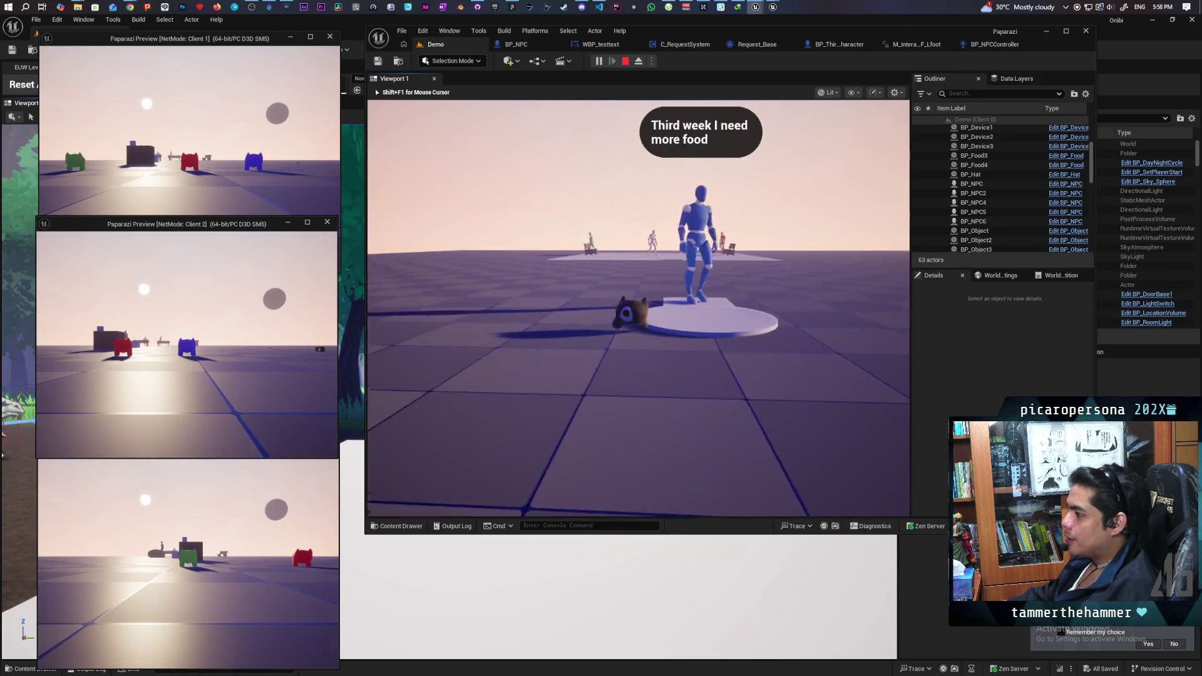
key("w")
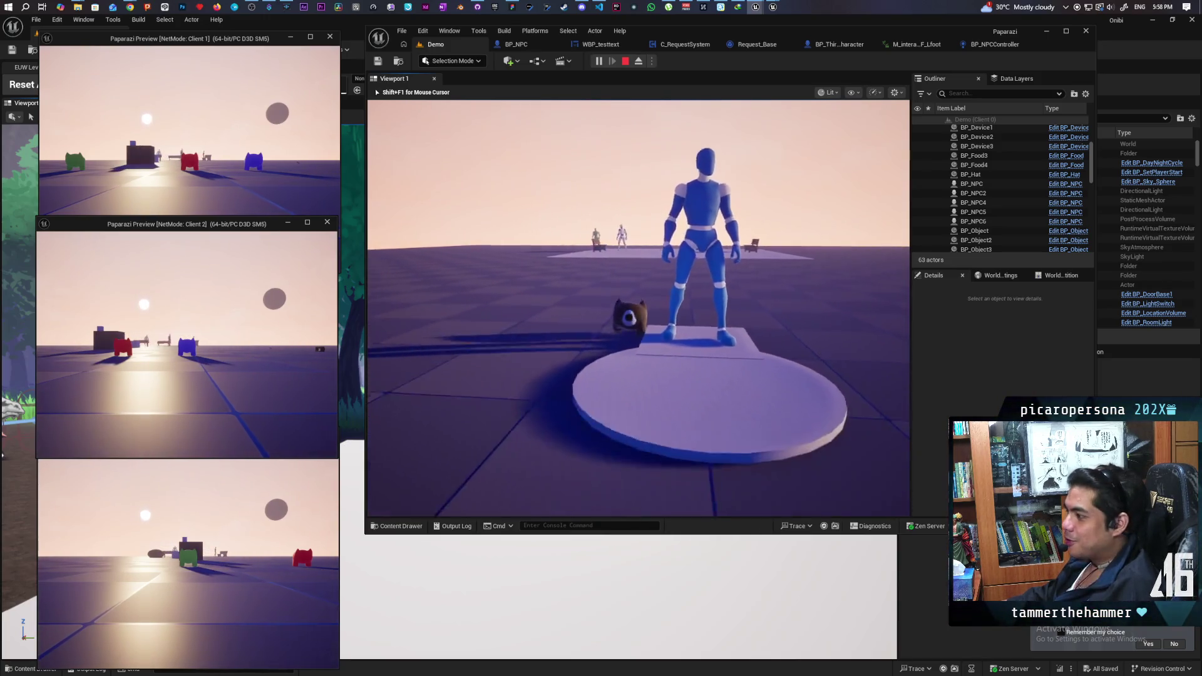
key("s")
key("w")
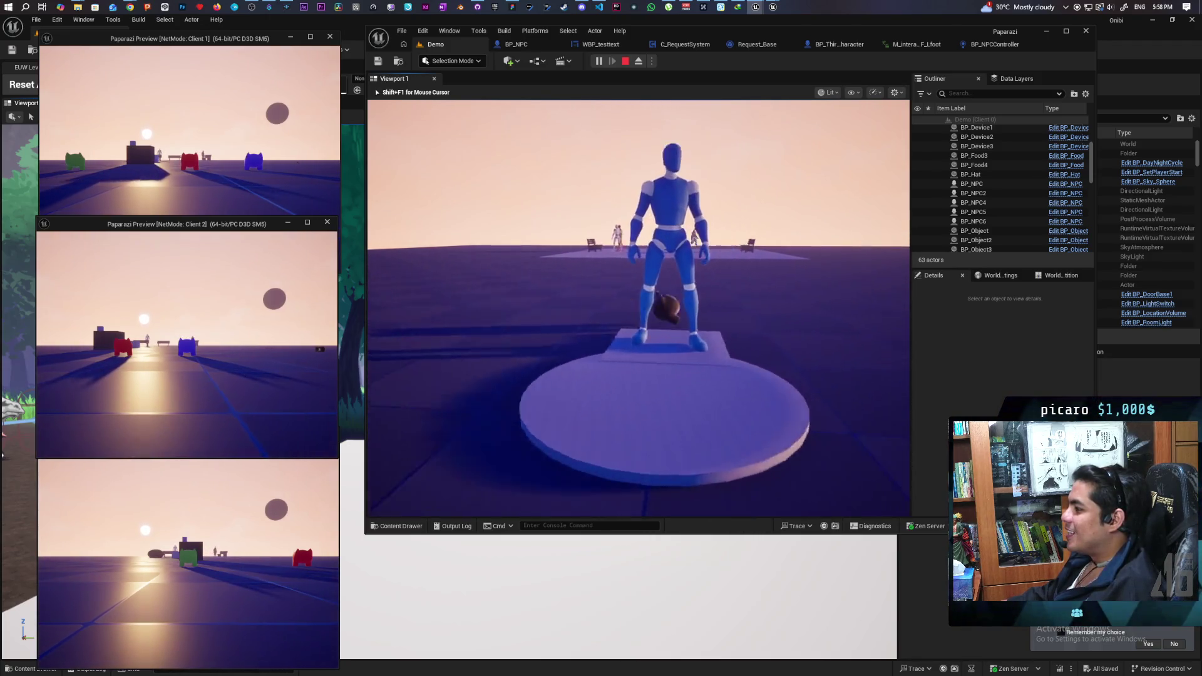
key("s")
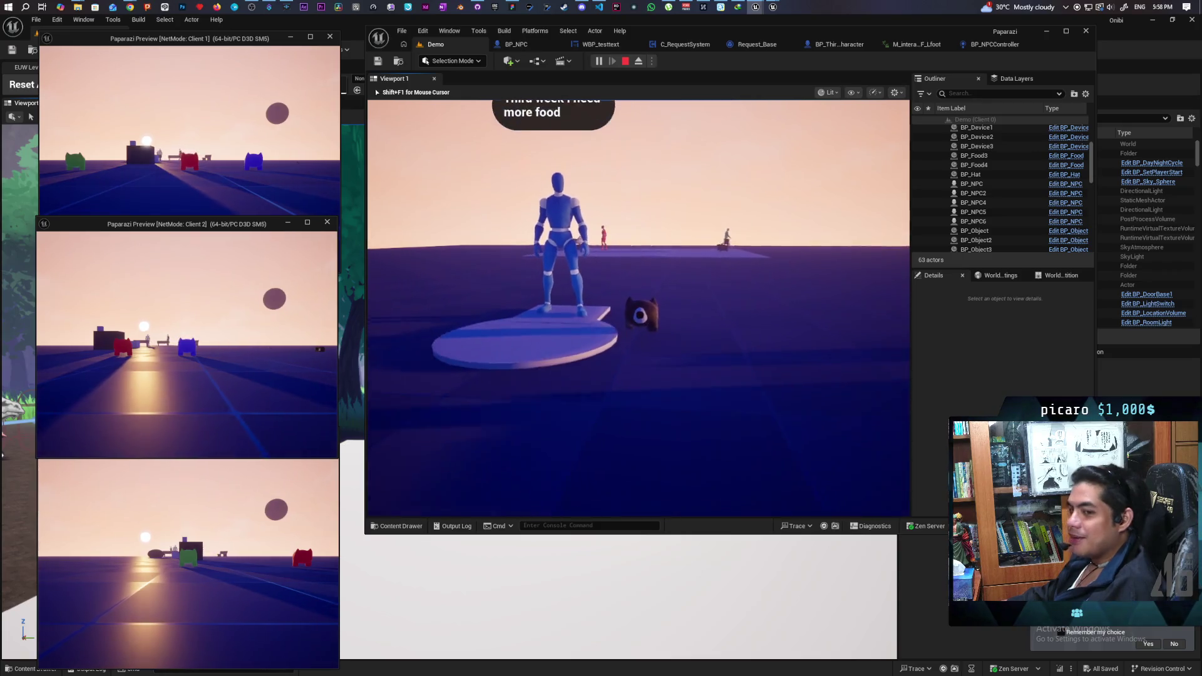
key("s")
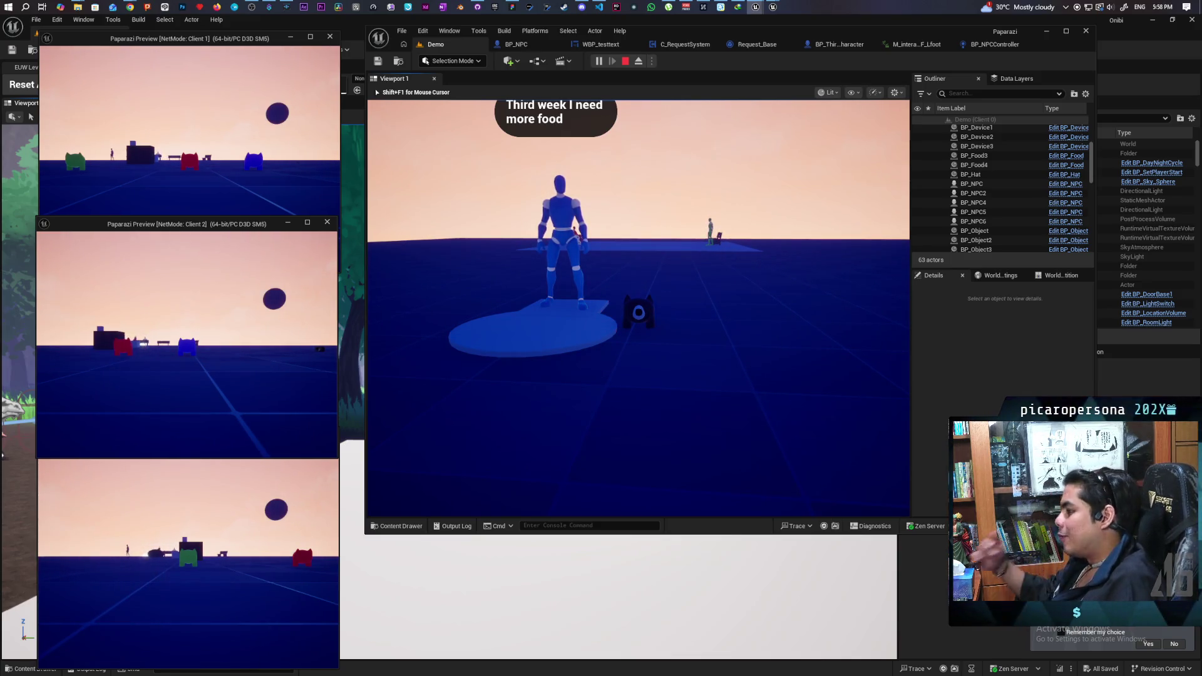
- Approach the third-week NPC's platform once more, then back away toward the cubes
key("a")
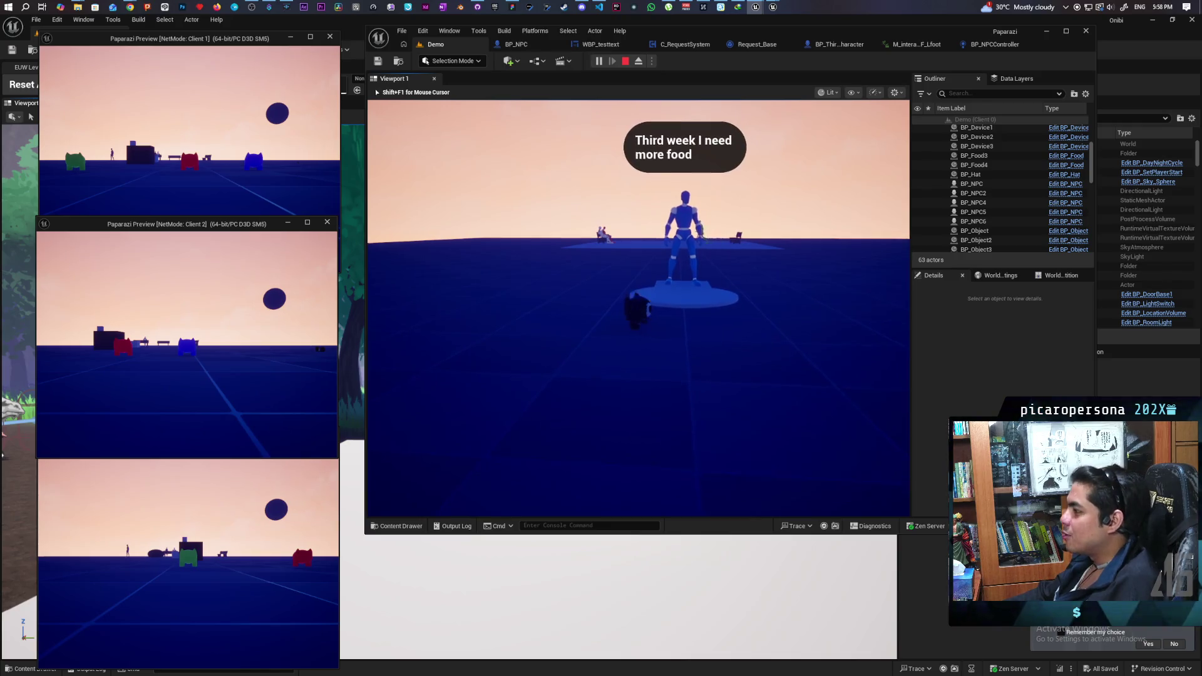
key("w")
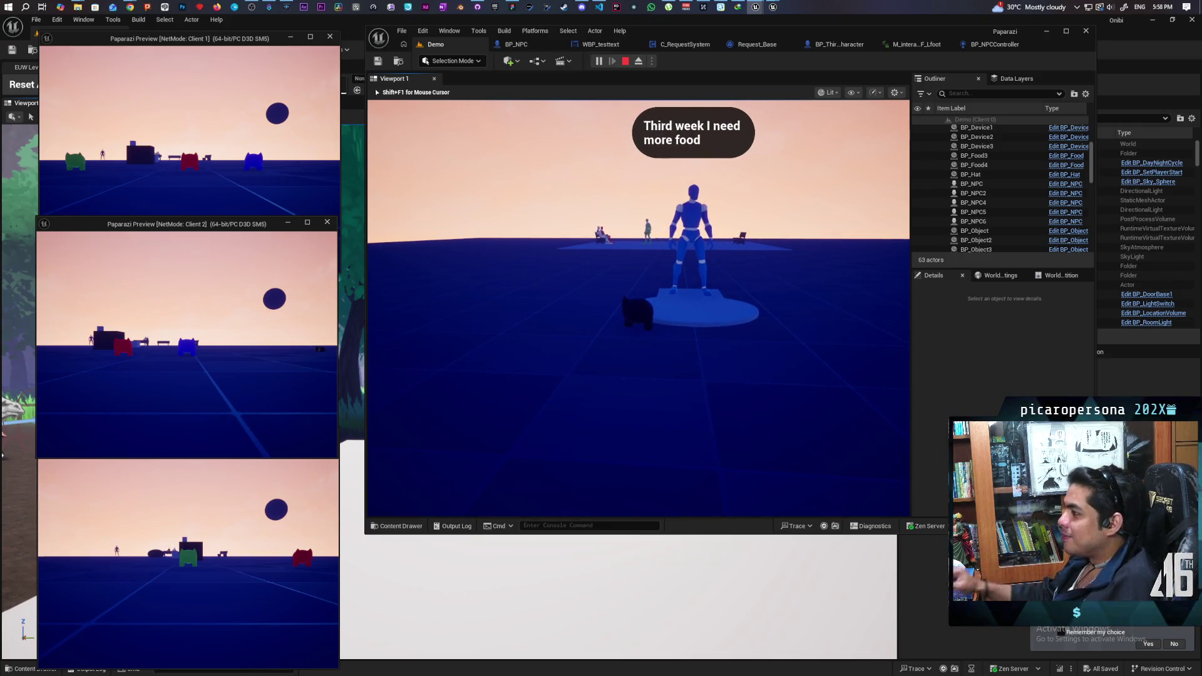
key("w")
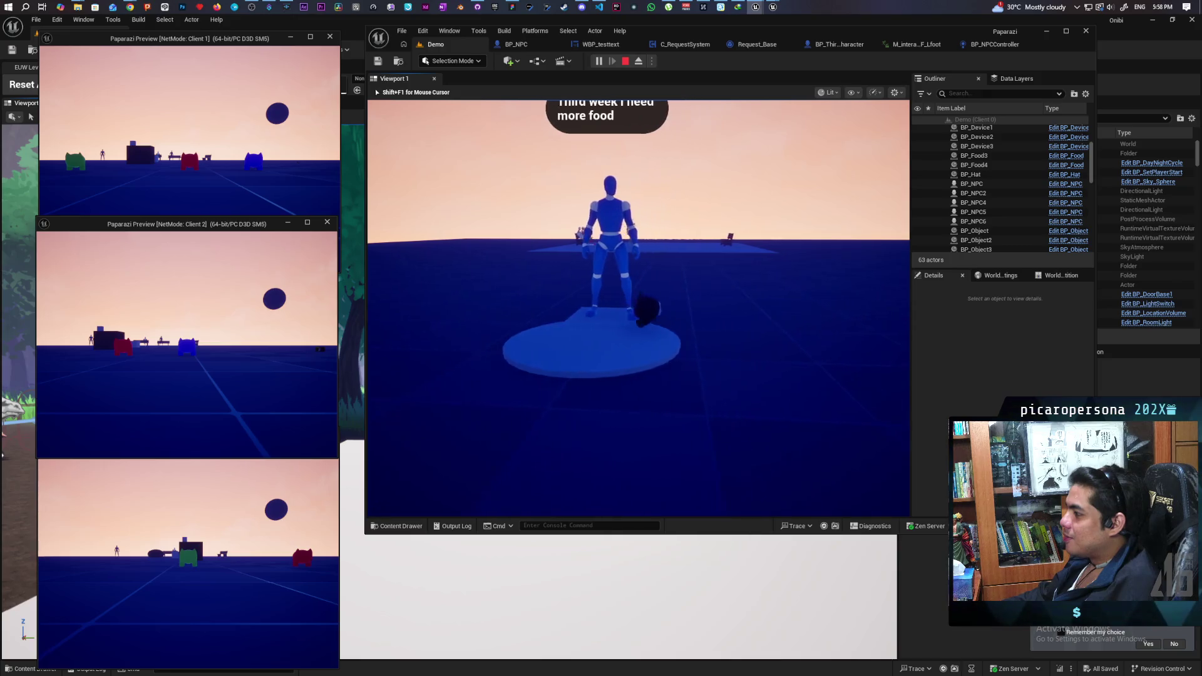
key("w")
key("a")
key("s")
key("w")
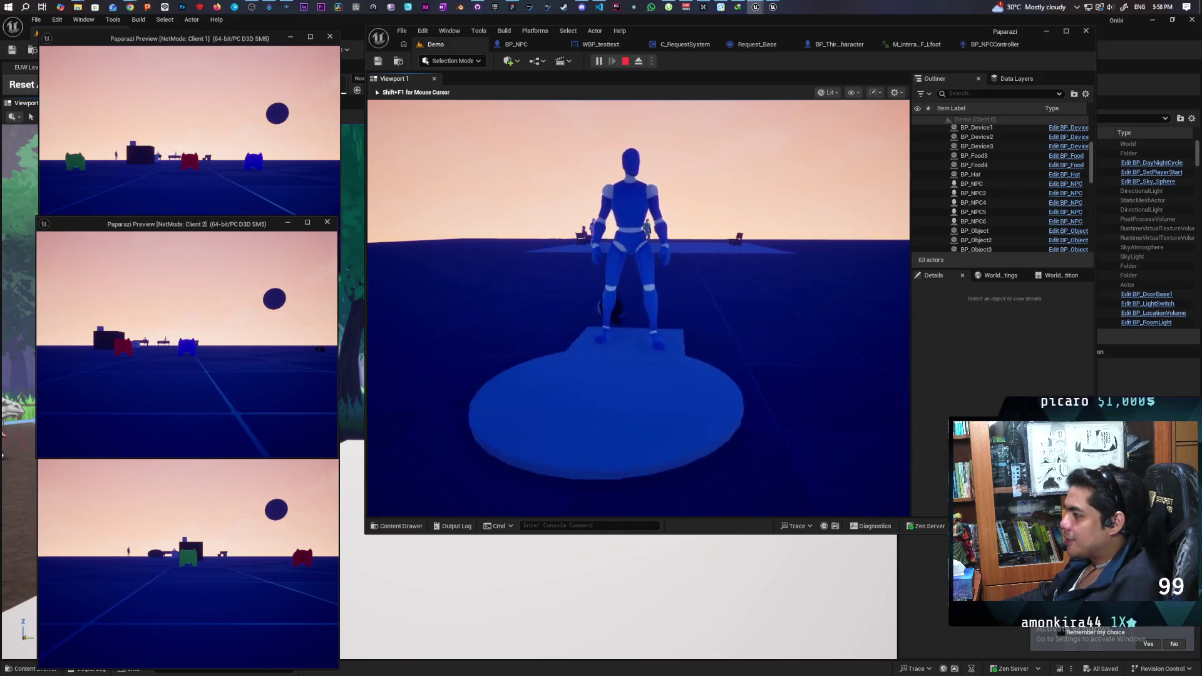
key("s")
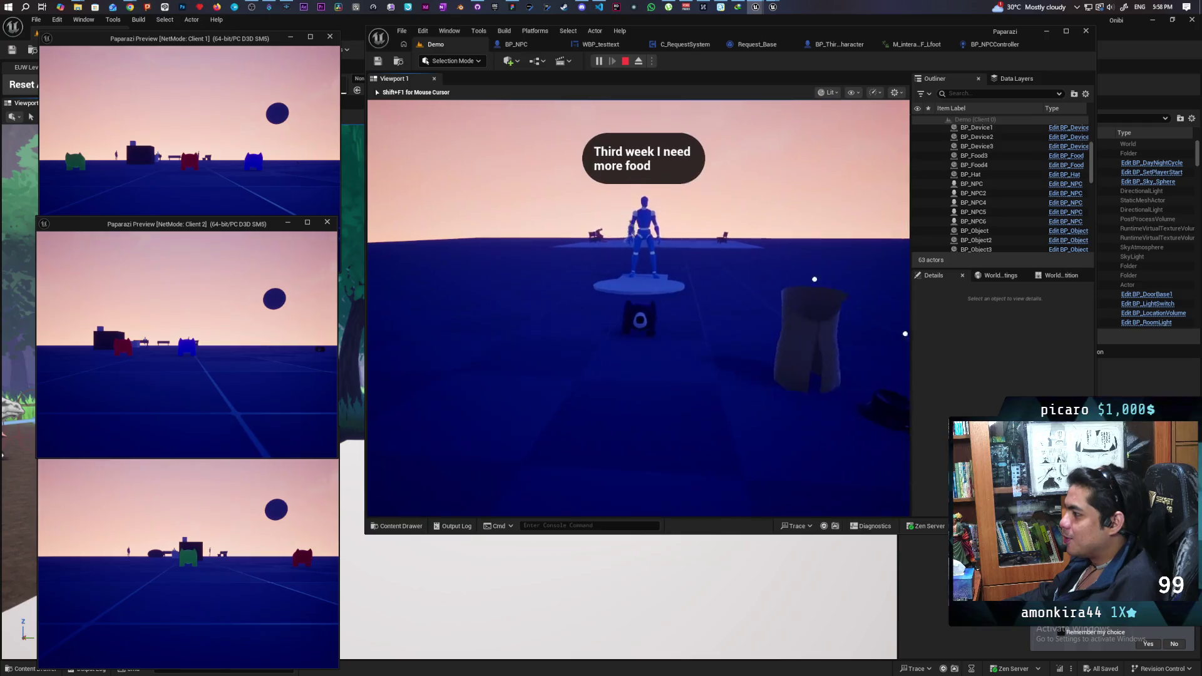
mouse_move(639, 307)
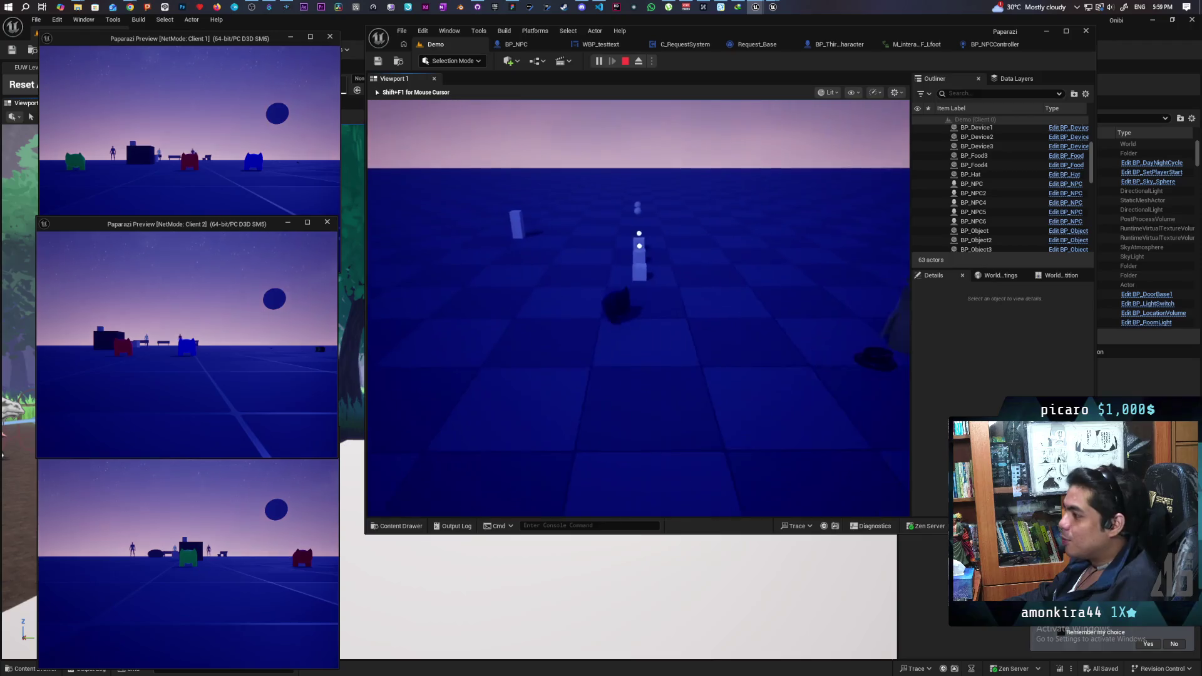
- Walk the cat past the cubes and benches back to the bell and ring it with F
key("w")
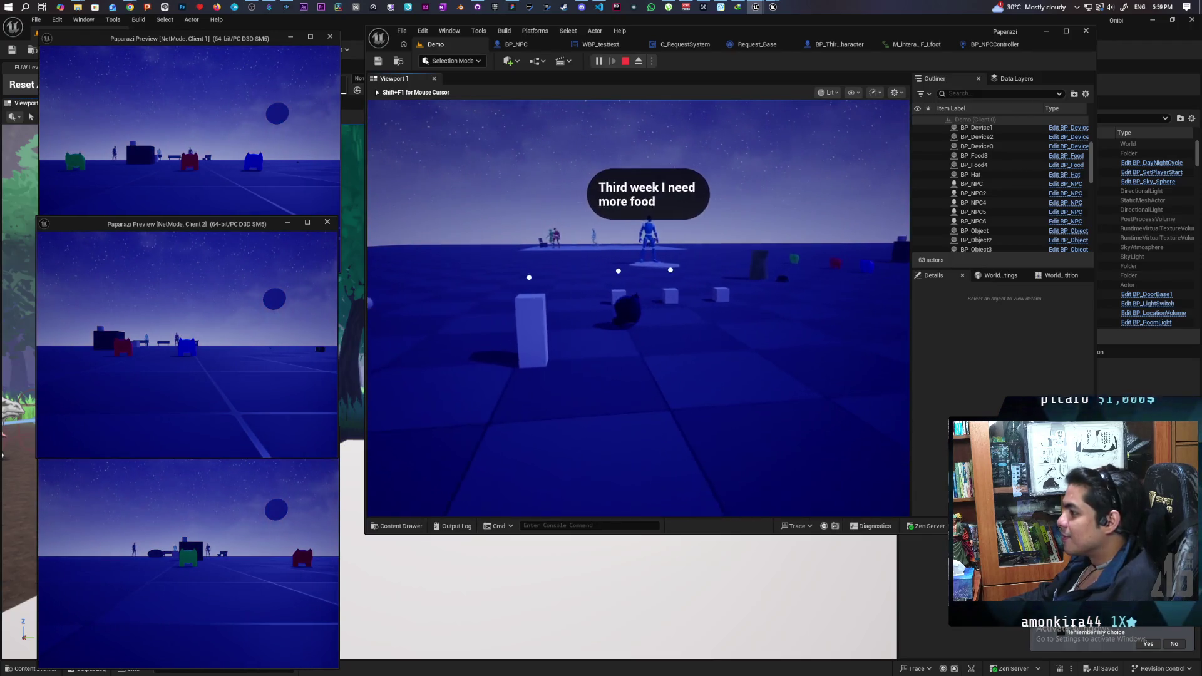
key("s")
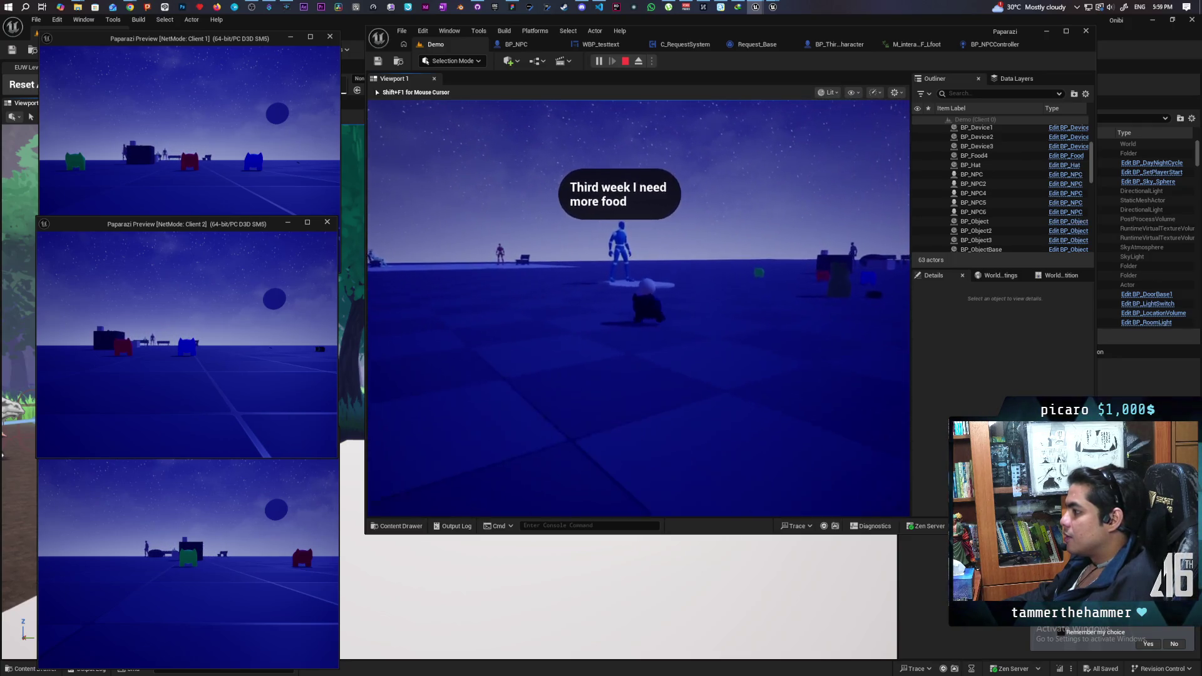
key("w")
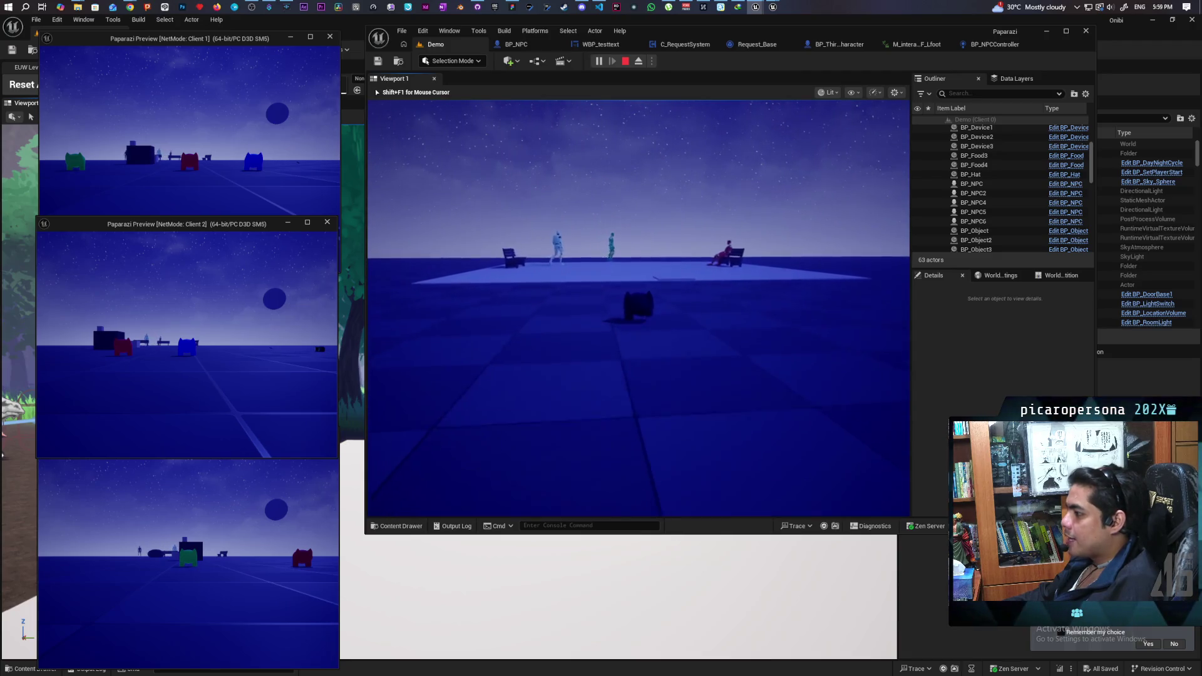
key("w")
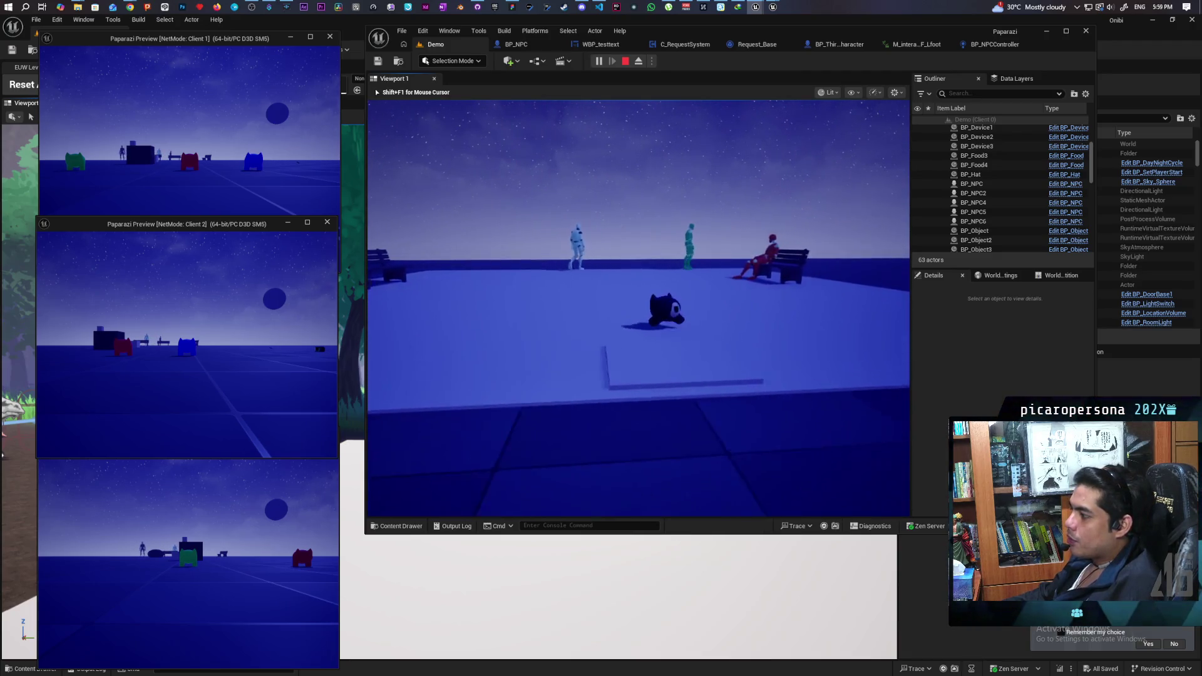
key("s")
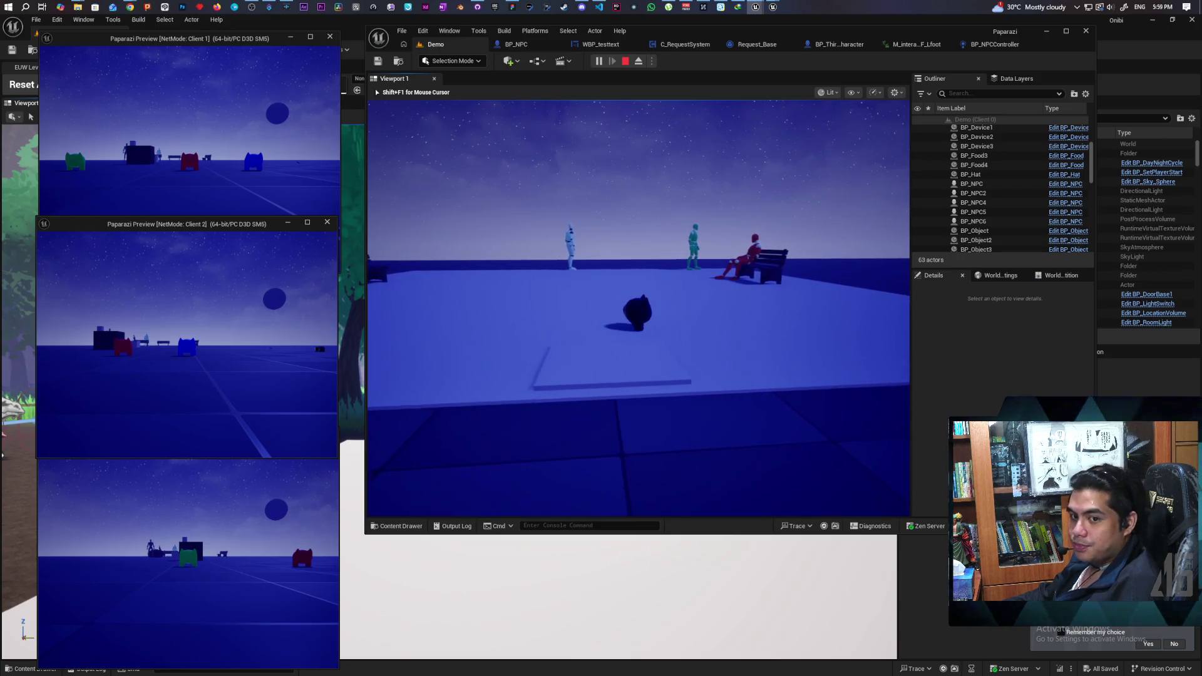
key("w")
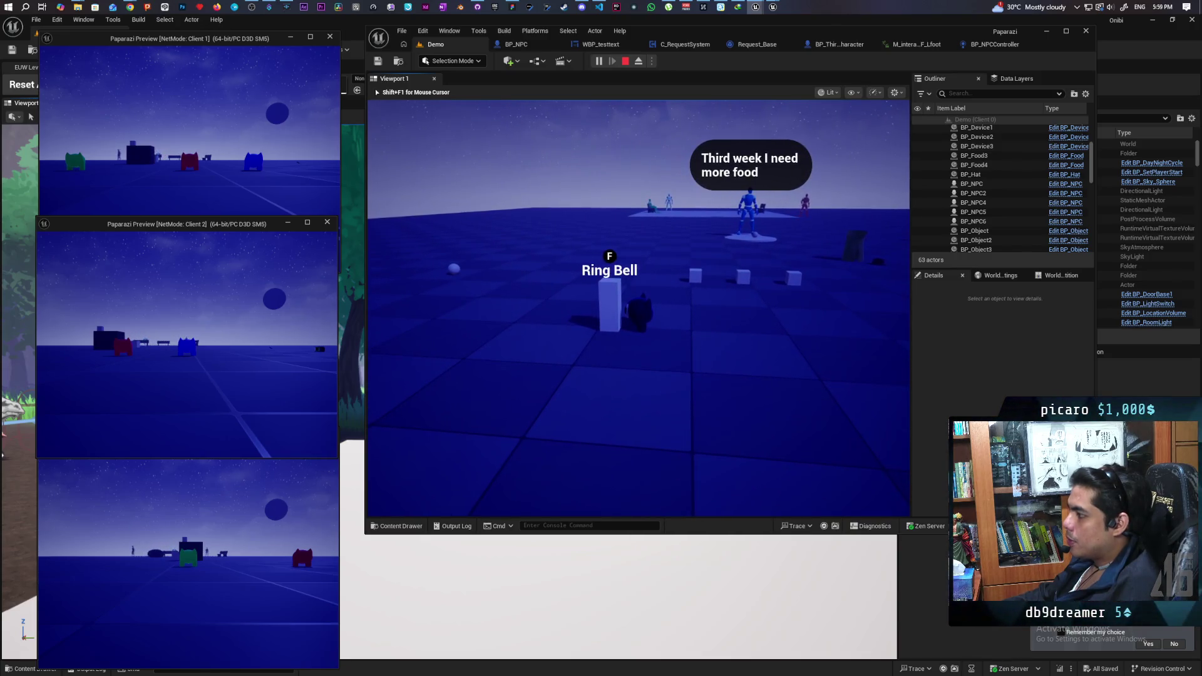
key("f")
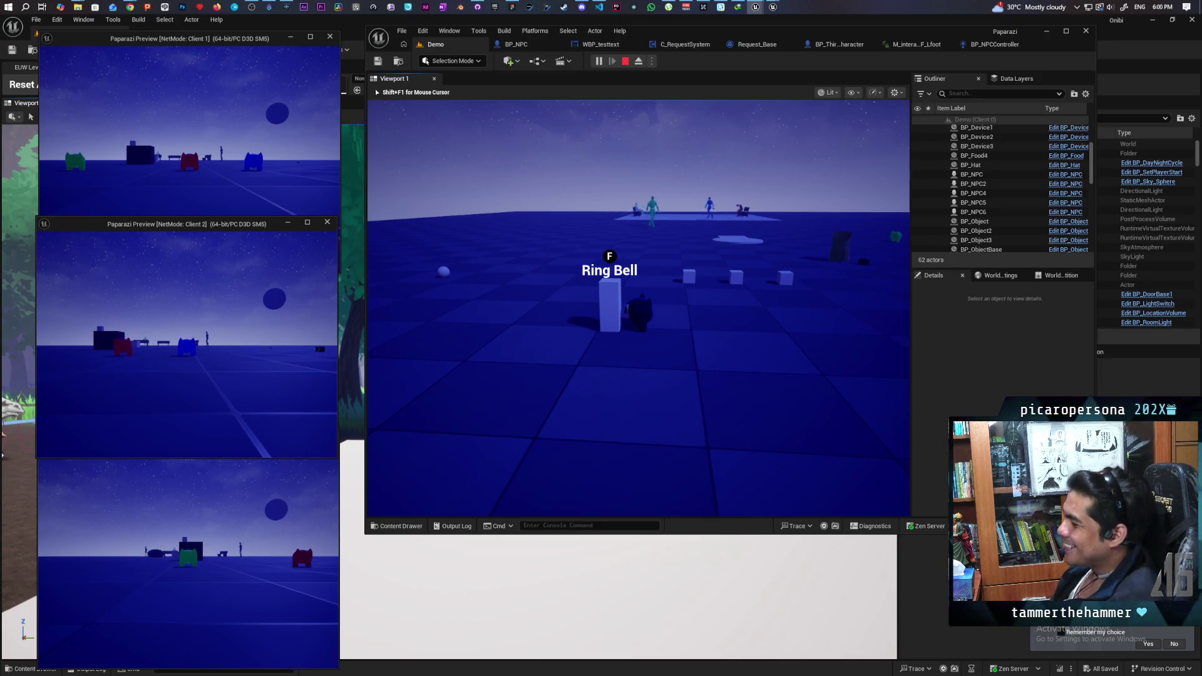
- Walk the cat from the bell to the cubes to see the NPC's 'Fourth week still hungry' bubble
key("d")
key("w")
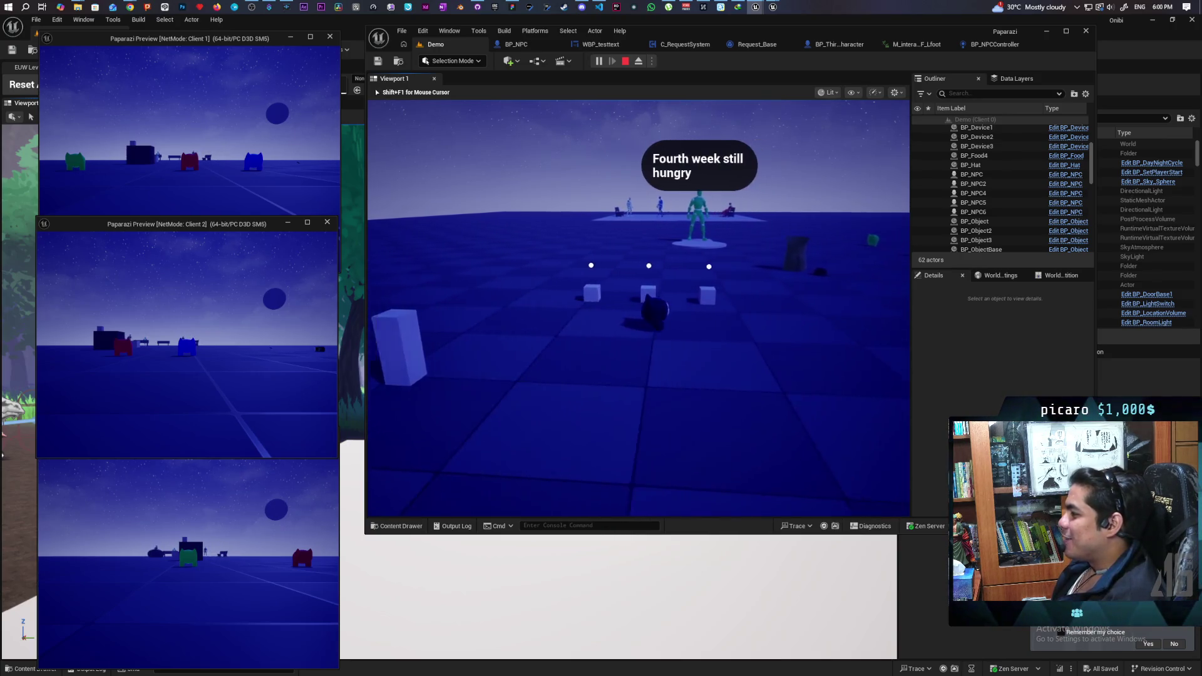
key("d")
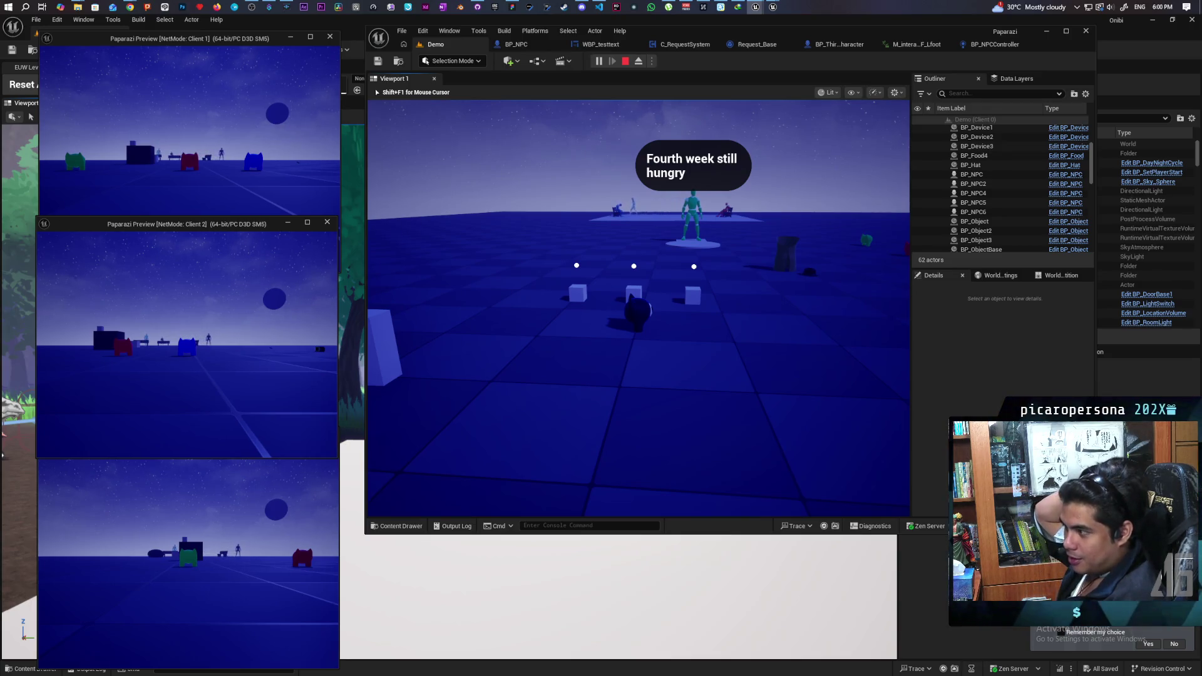
key("s")
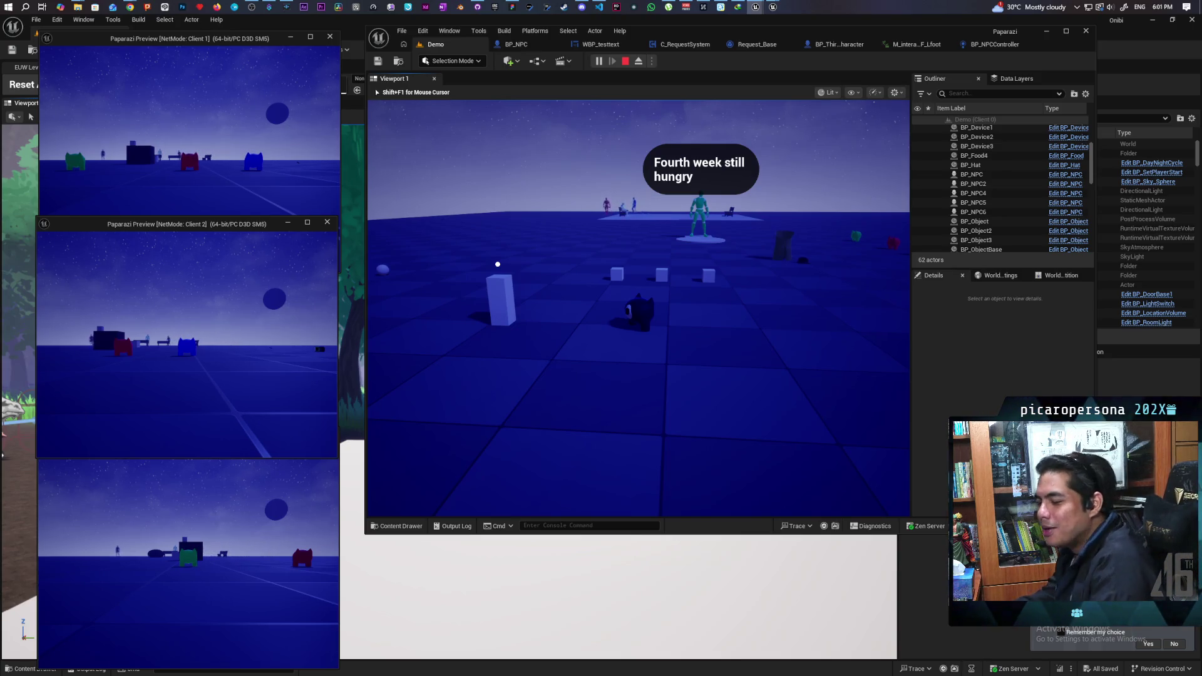
- Walk the cat past the cubes to the food ball and pick it up
key("w")
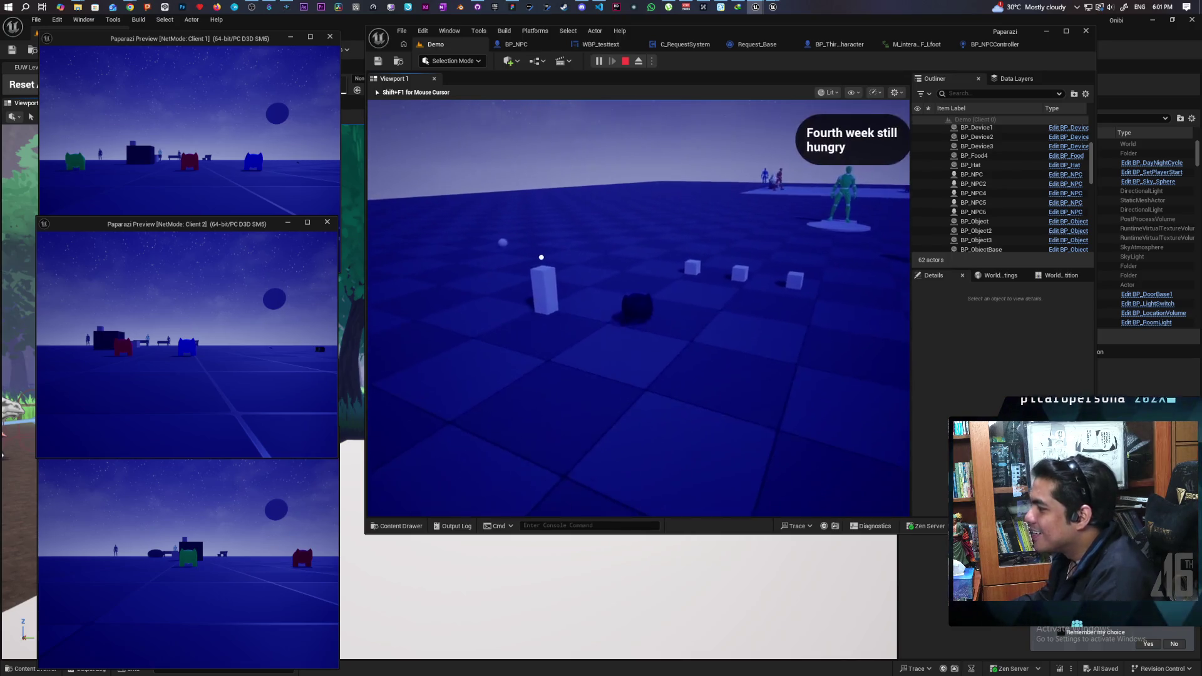
key("w")
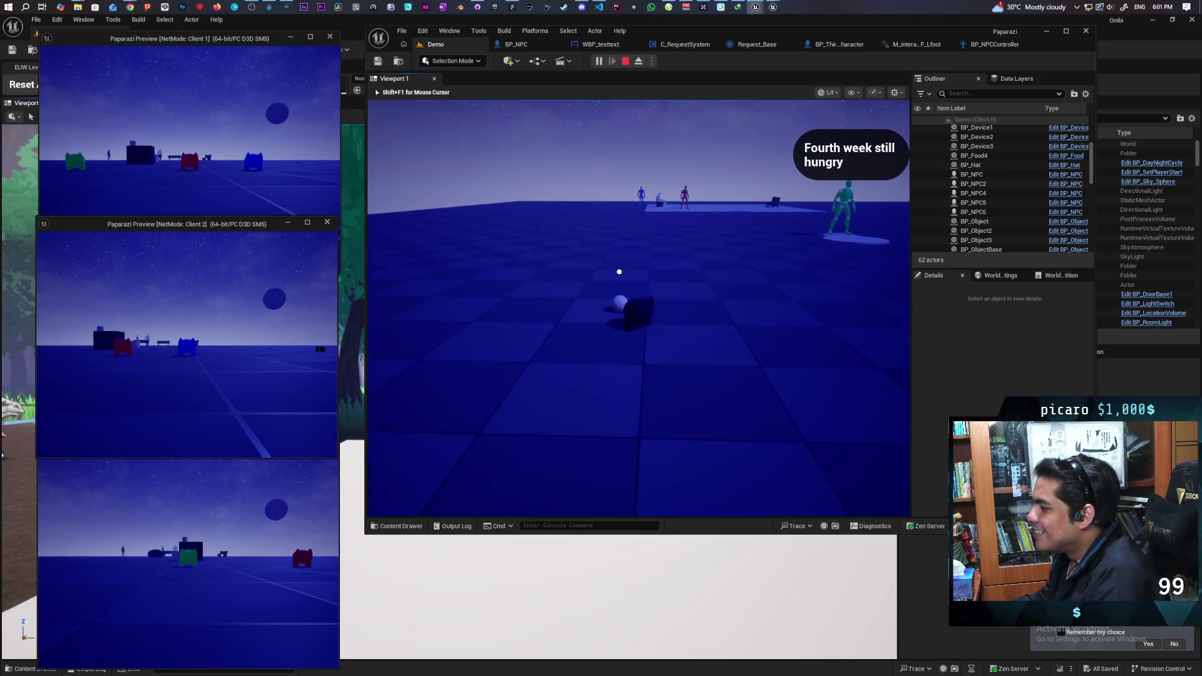
key("f")
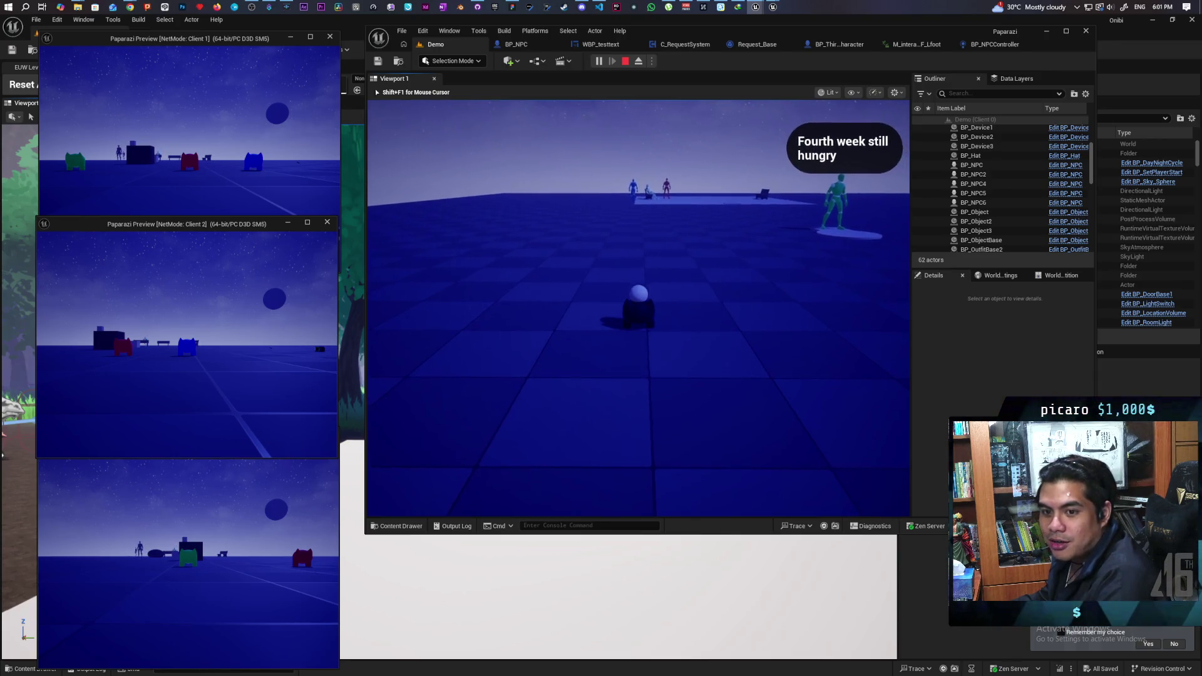
- Drop the food ball at the hungry NPC and ring the bell so the NPC says 'Borgir'
mouse_move(639, 308)
key("w")
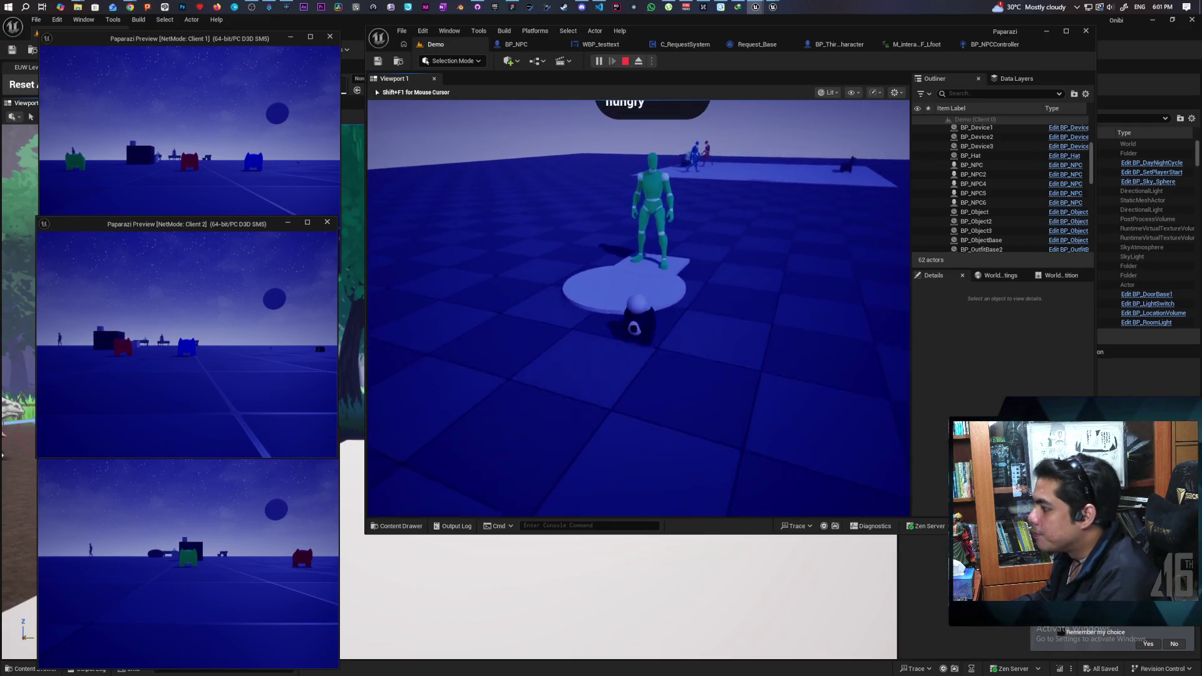
key("f")
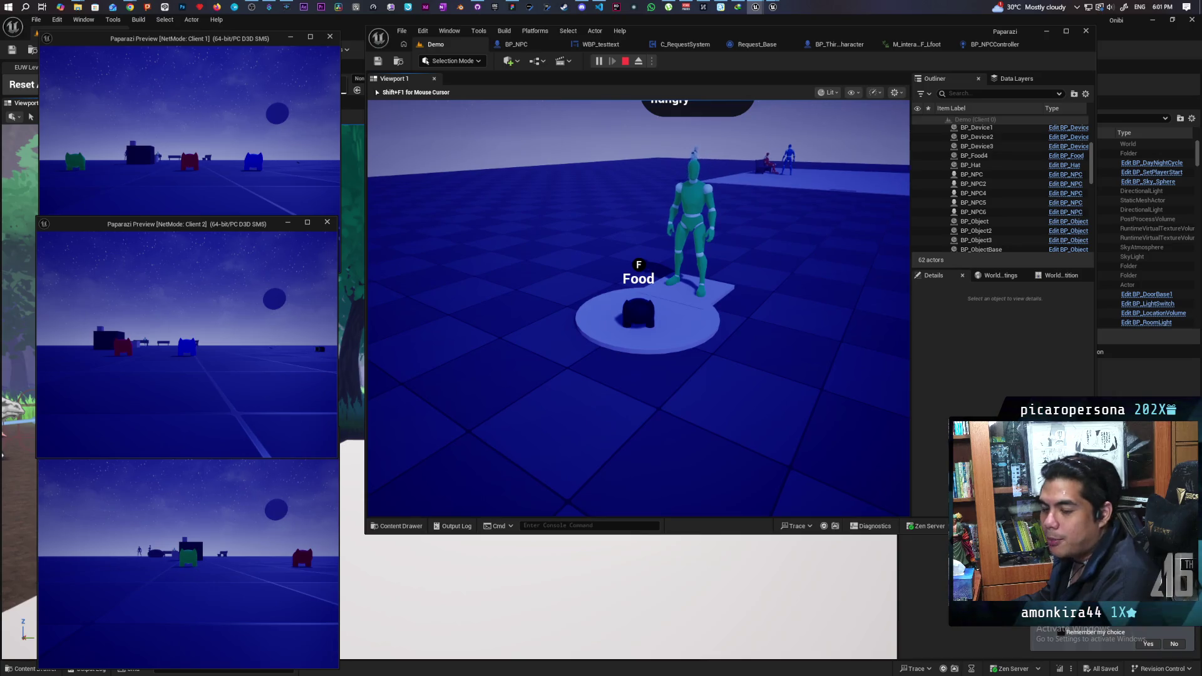
key("w")
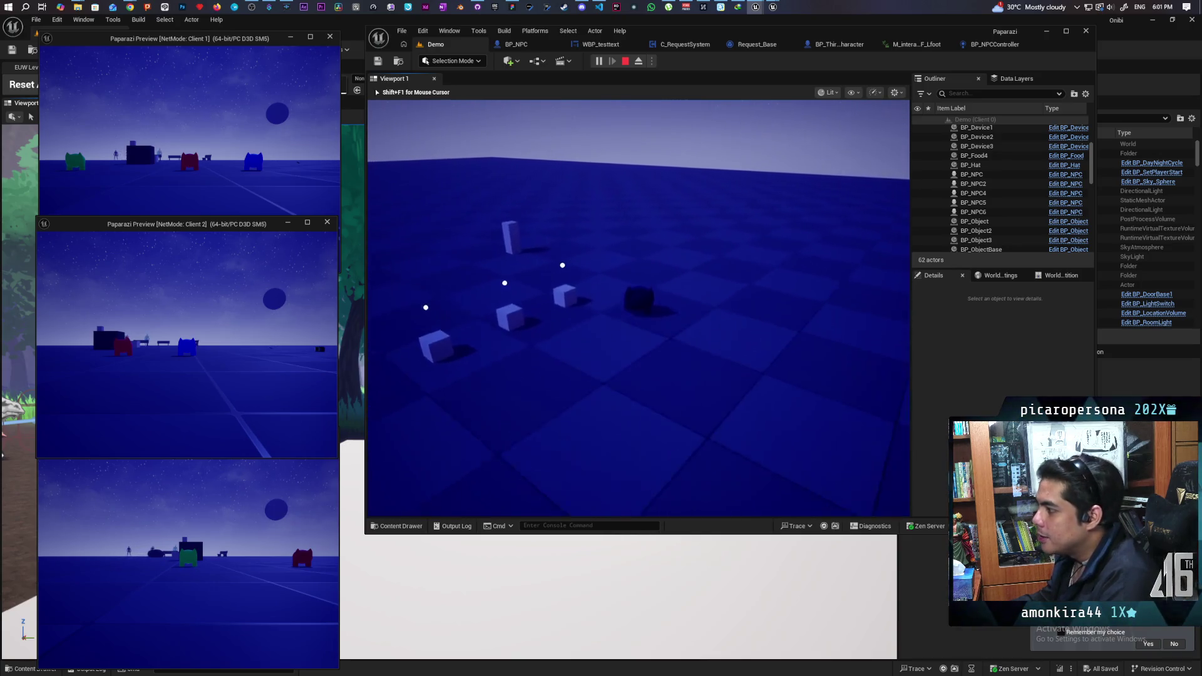
key("f")
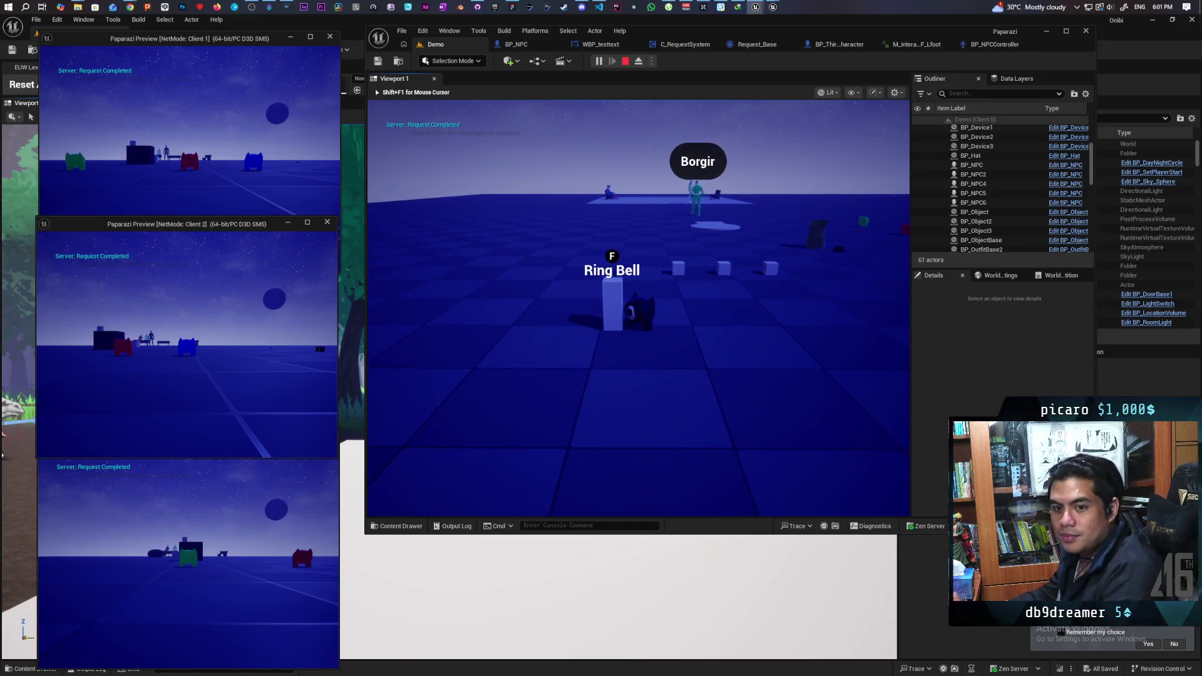